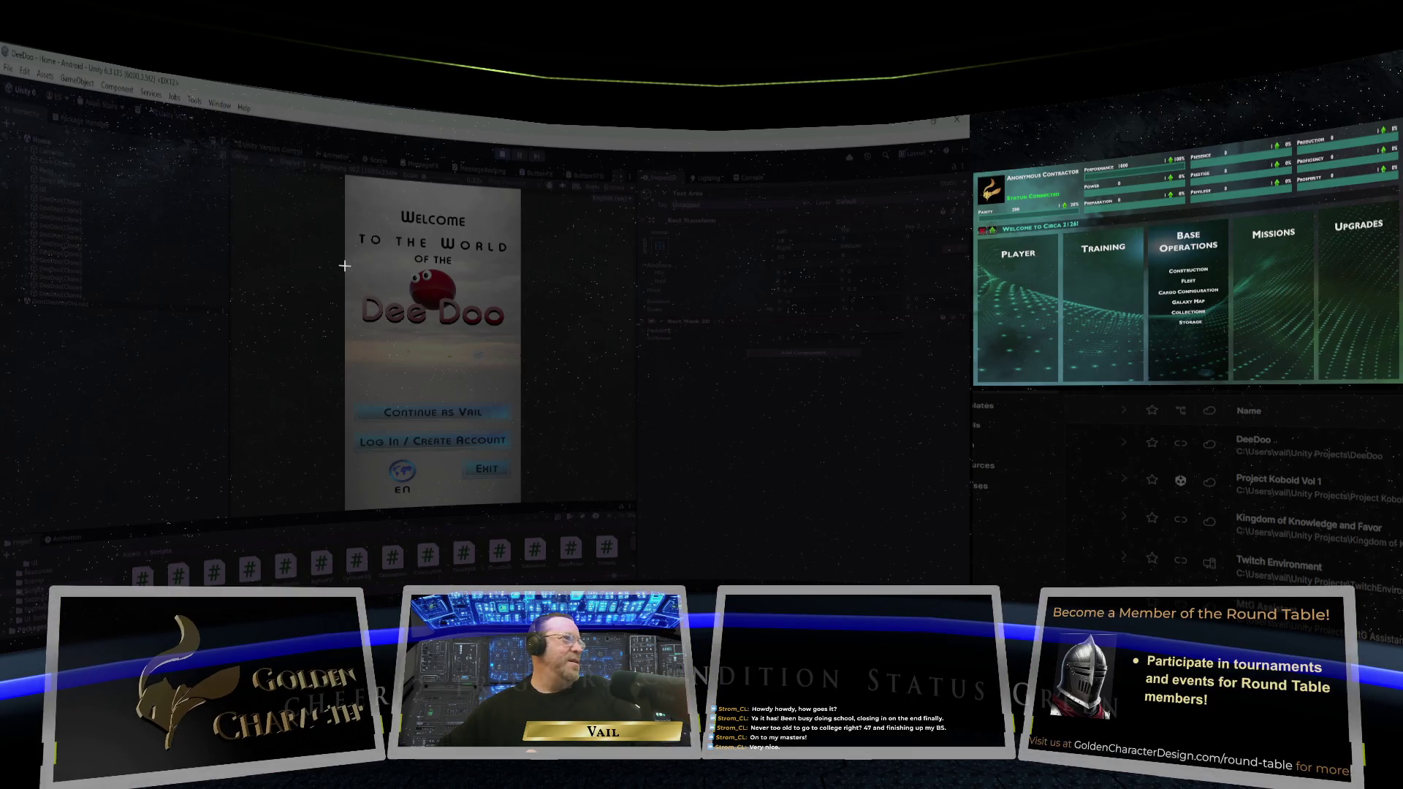
Step: Snip a screenshot of the Dee Doo title logo in the Game view
{"action": "mouse_move", "coordinate": [345, 266]}
{"action": "left_mouse_down"}
{"action": "mouse_move", "coordinate": [513, 312]}
{"action": "mouse_move", "coordinate": [517, 369]}
{"action": "mouse_move", "coordinate": [510, 324]}
{"action": "mouse_move", "coordinate": [519, 351]}
{"action": "left_mouse_up"}
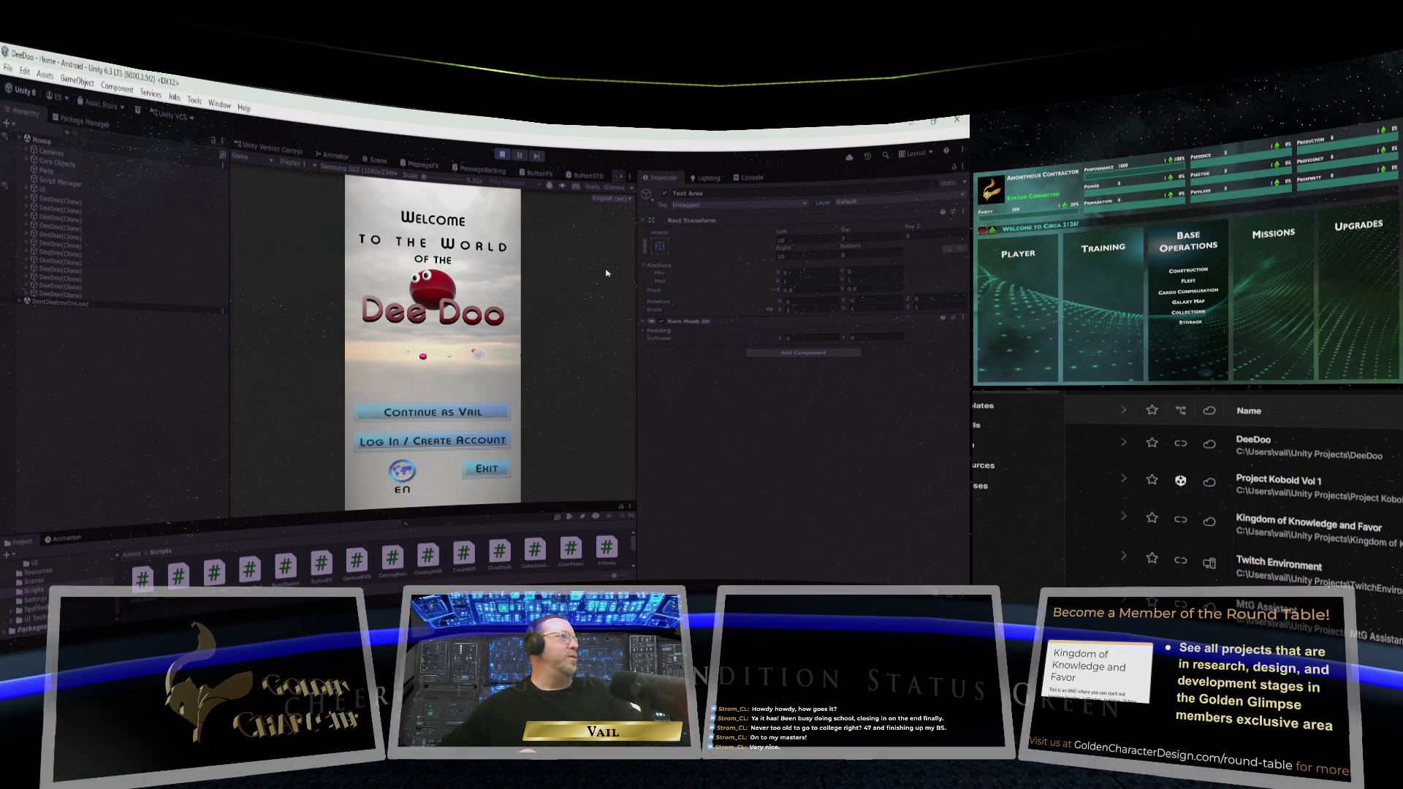
{"action": "key", "text": "super+shift+s"}
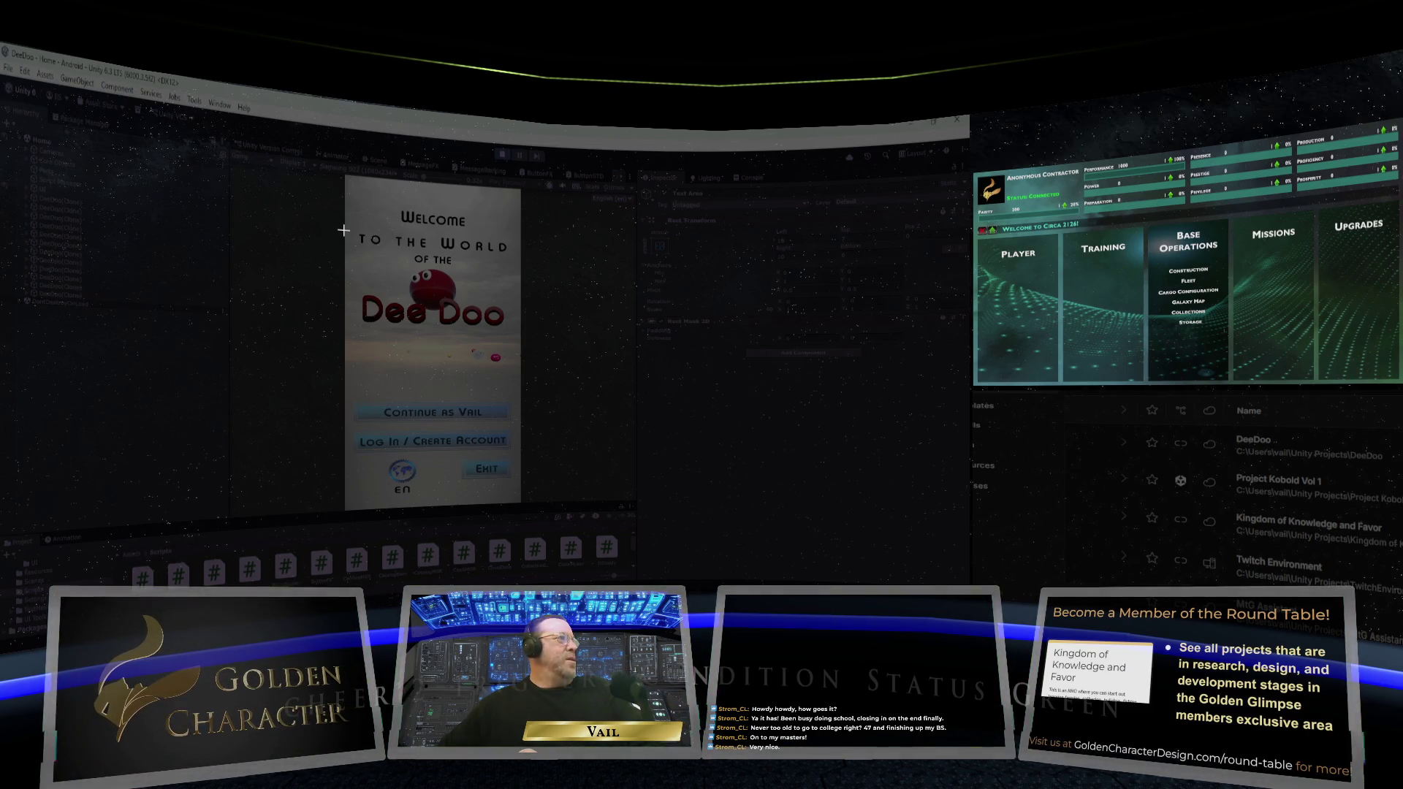
{"action": "mouse_move", "coordinate": [343, 230]}
{"action": "left_mouse_down"}
{"action": "mouse_move", "coordinate": [482, 293]}
{"action": "mouse_move", "coordinate": [520, 332]}
{"action": "left_mouse_up"}
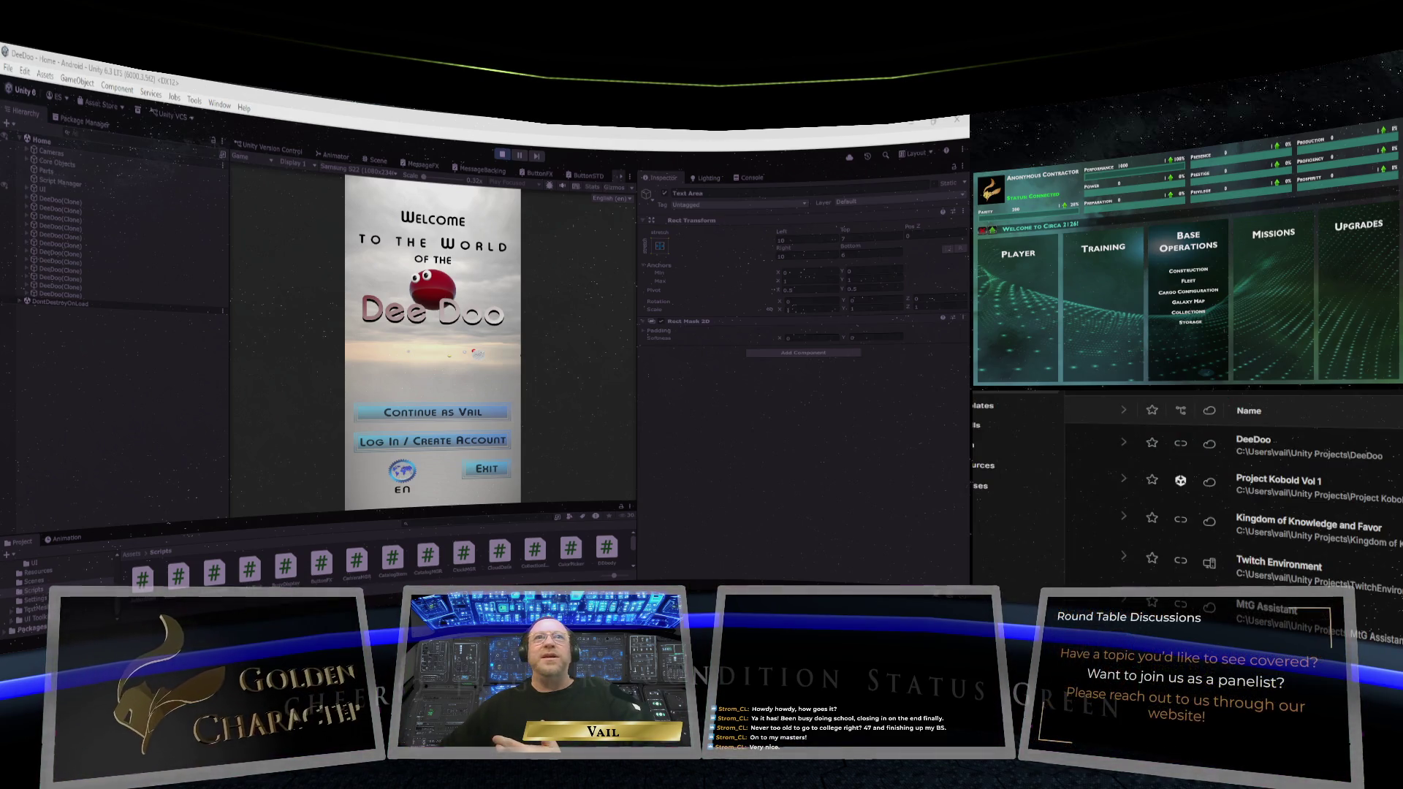
Step: Stop play mode and start it again so the game reloads from the beginning
{"action": "left_click", "coordinate": [503, 156]}
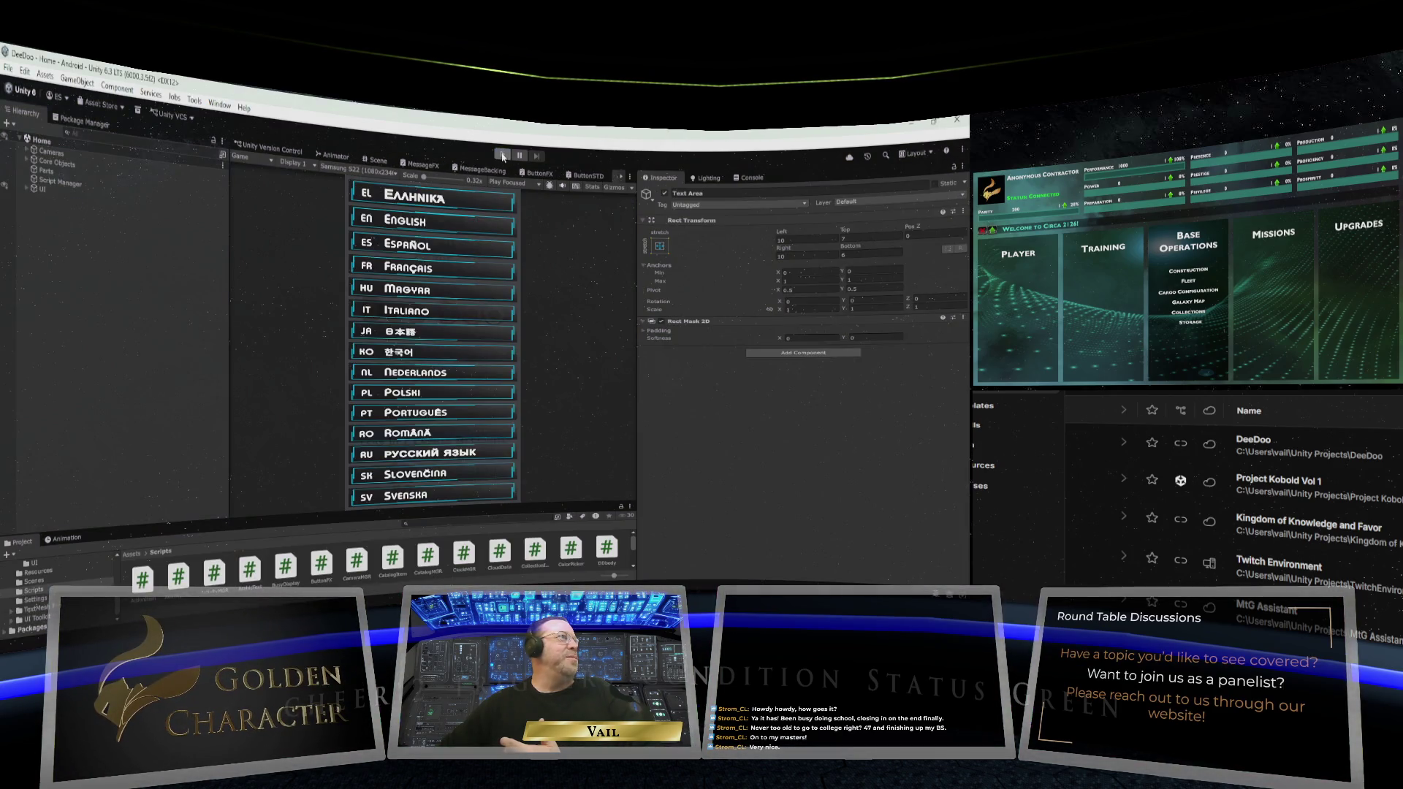
{"action": "left_click", "coordinate": [503, 156]}
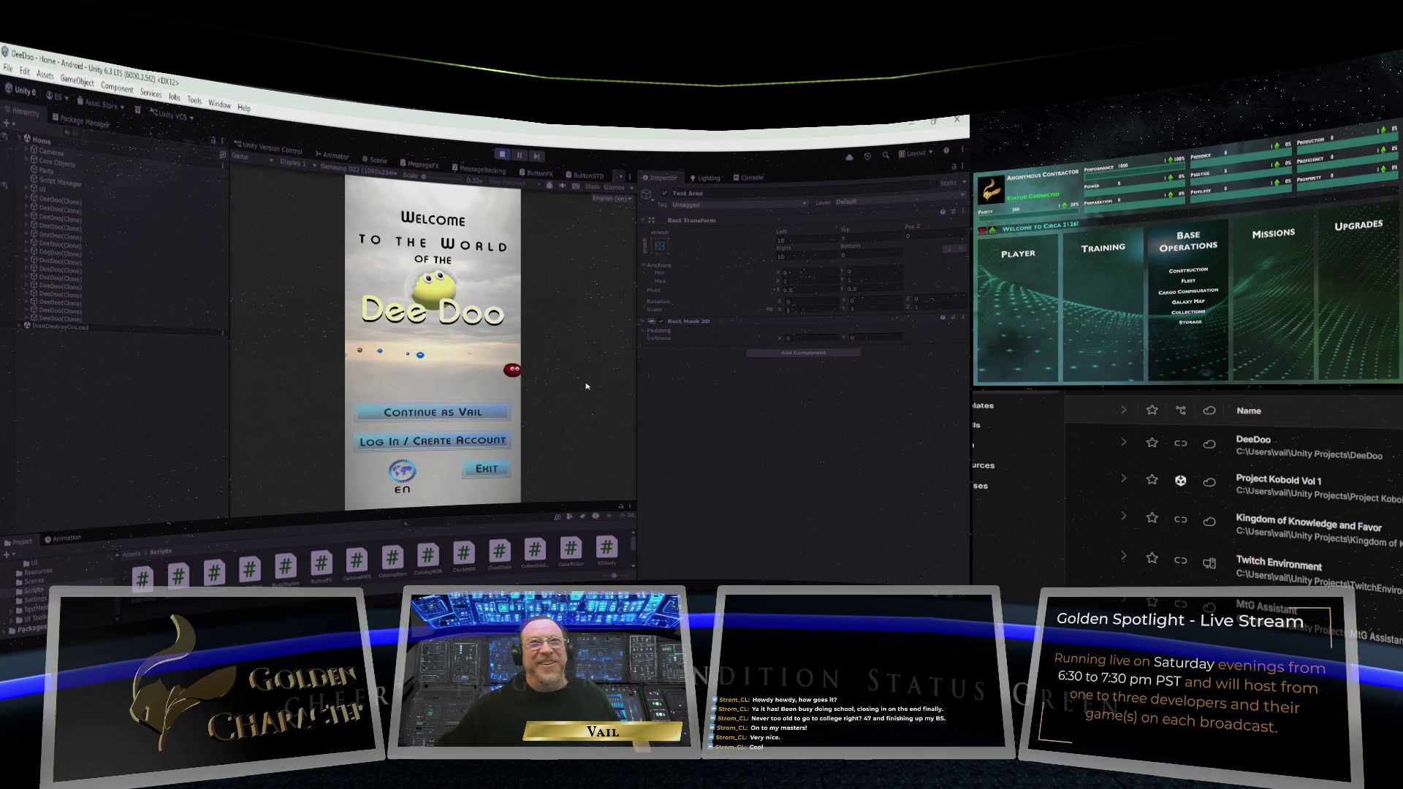
Step: Continue past the welcome screen, call the creature in and dismiss its speech bubble
{"action": "left_click", "coordinate": [438, 413]}
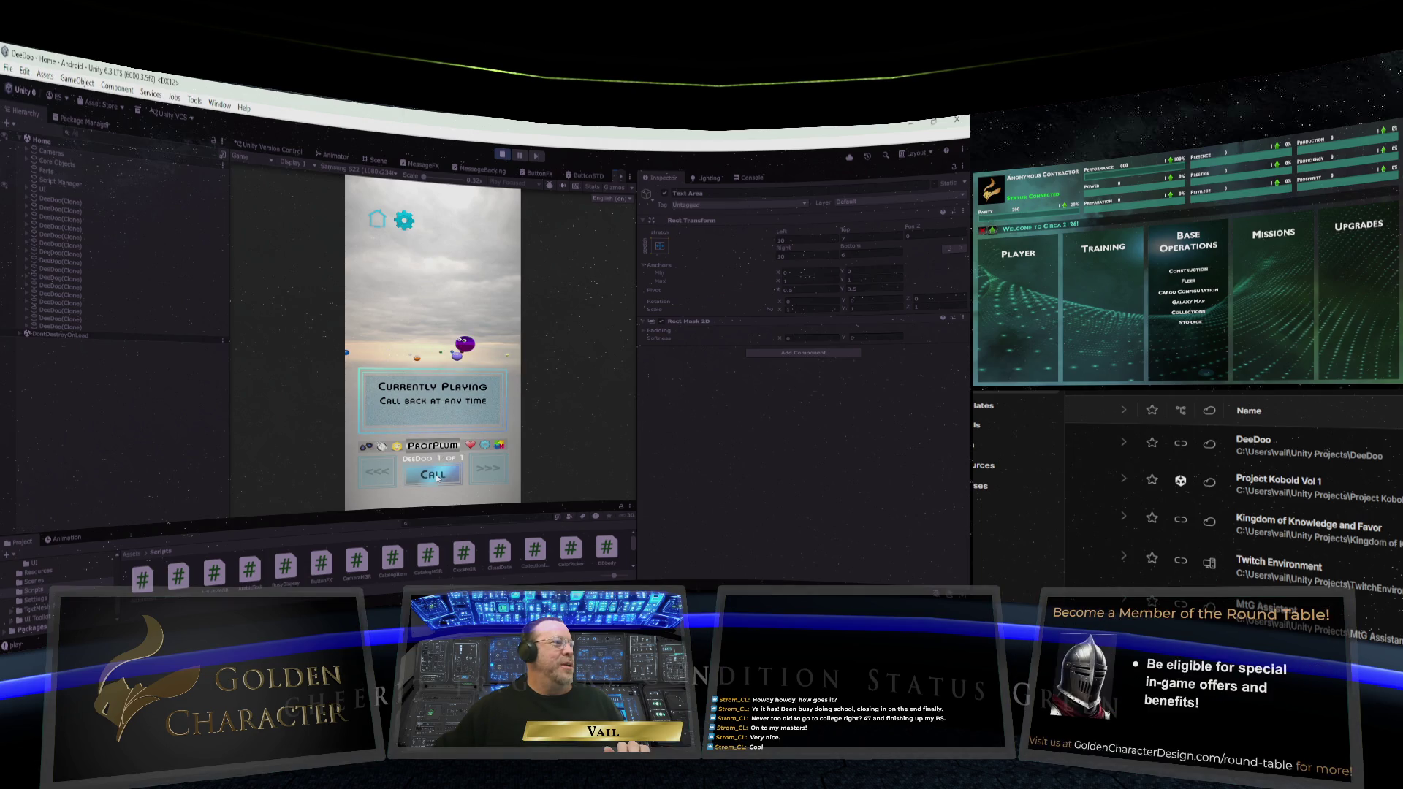
{"action": "left_click", "coordinate": [437, 475]}
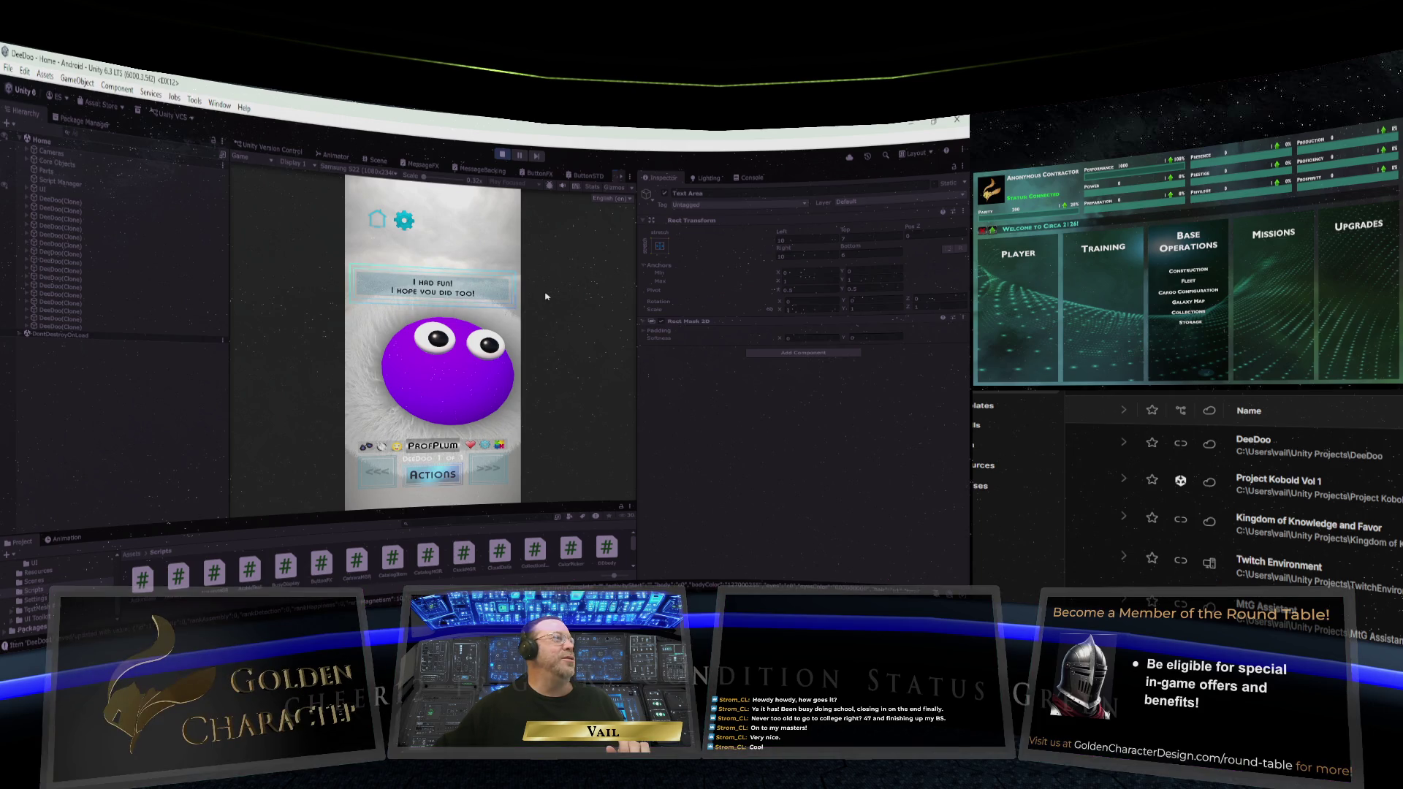
{"action": "left_click", "coordinate": [471, 295]}
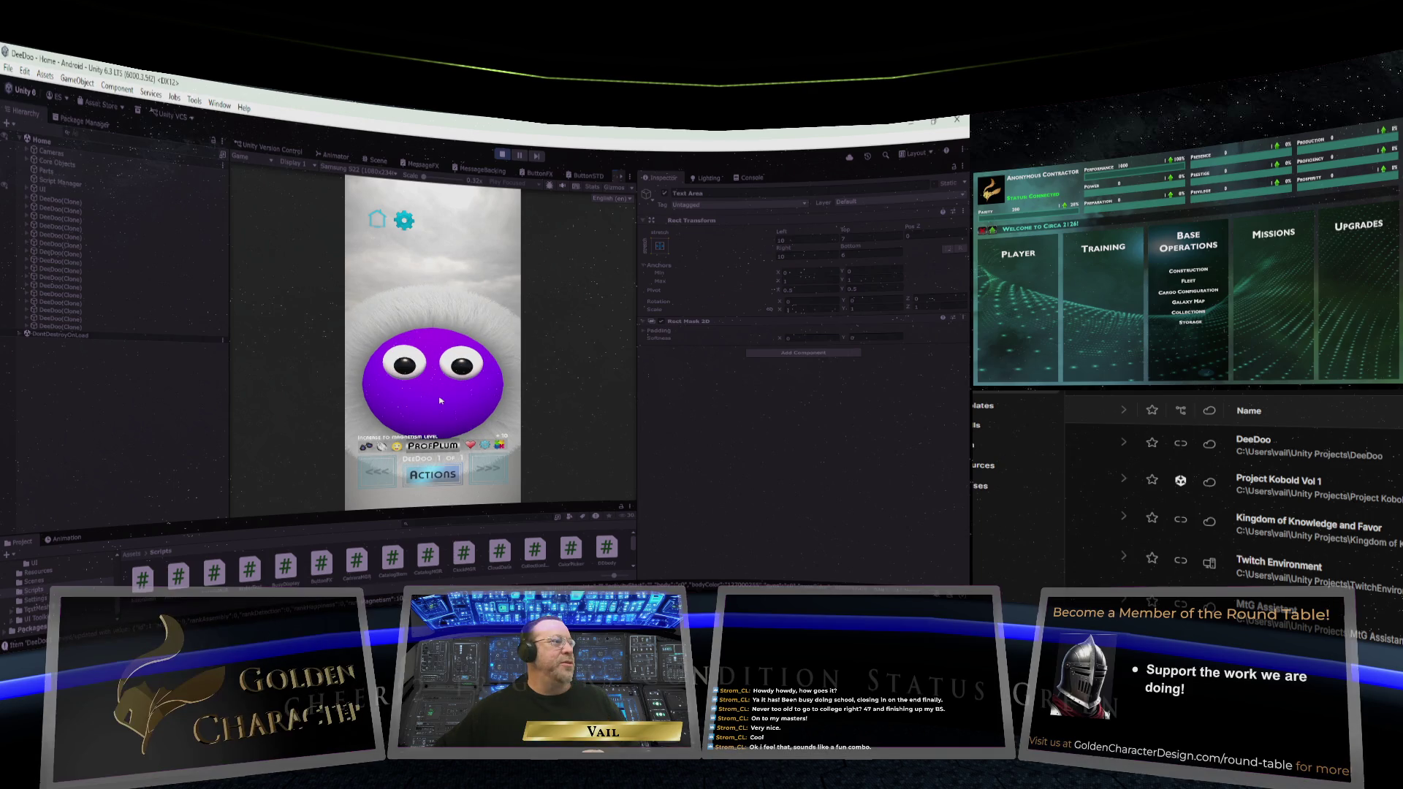
Step: Test the creature's tap, zoom, swipe and pet reactions, then bring up ProfPlum's task menu
{"action": "left_click", "coordinate": [441, 401]}
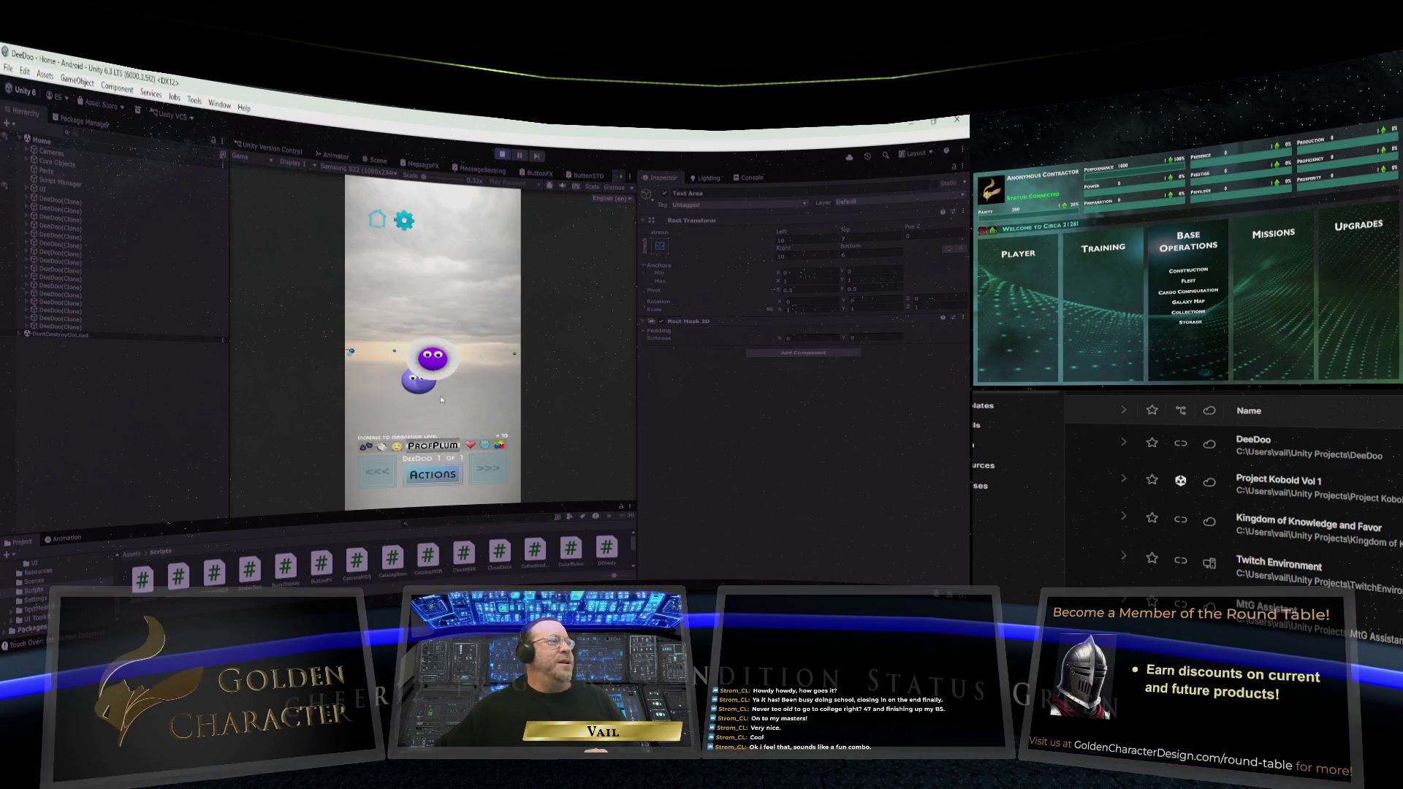
{"action": "left_click", "coordinate": [441, 399]}
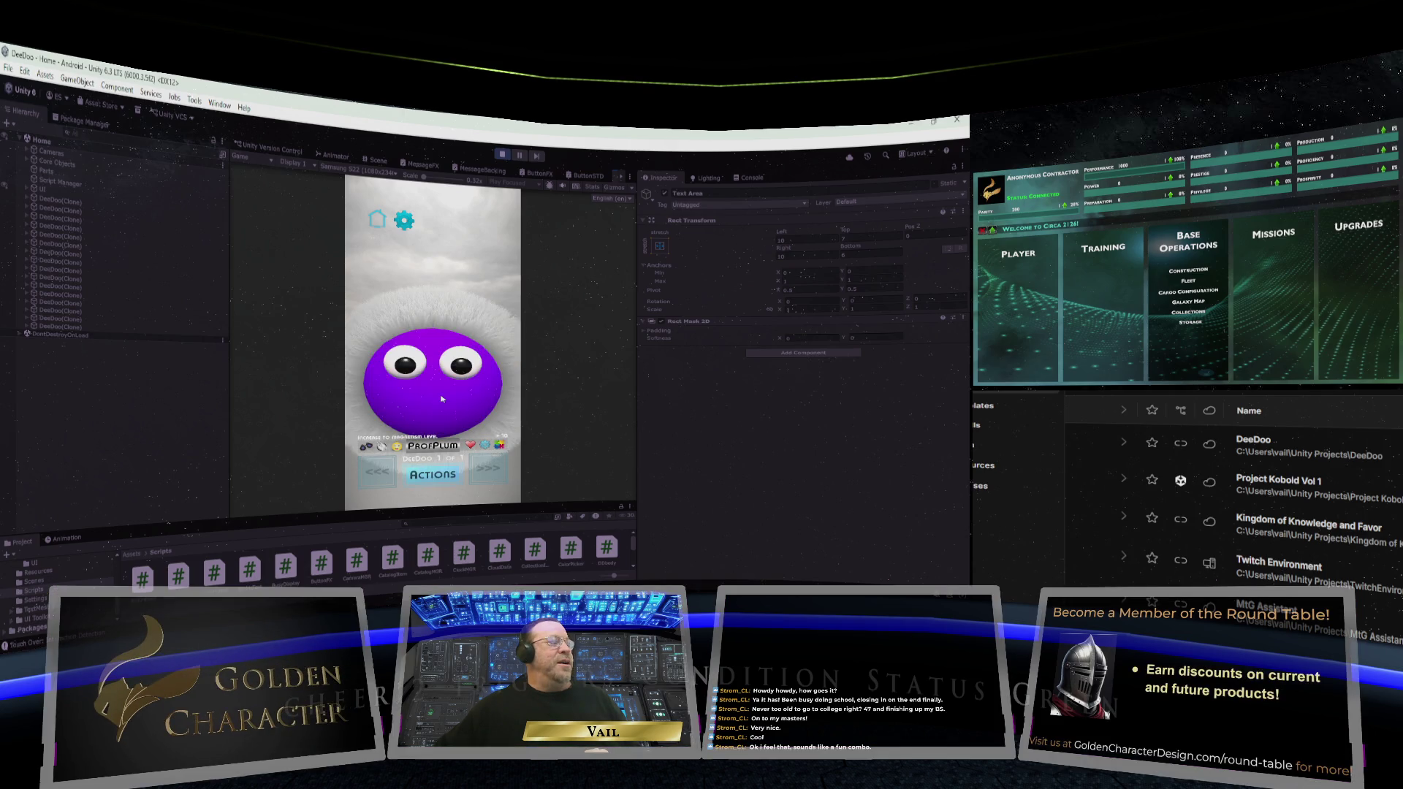
{"action": "left_click", "coordinate": [442, 399]}
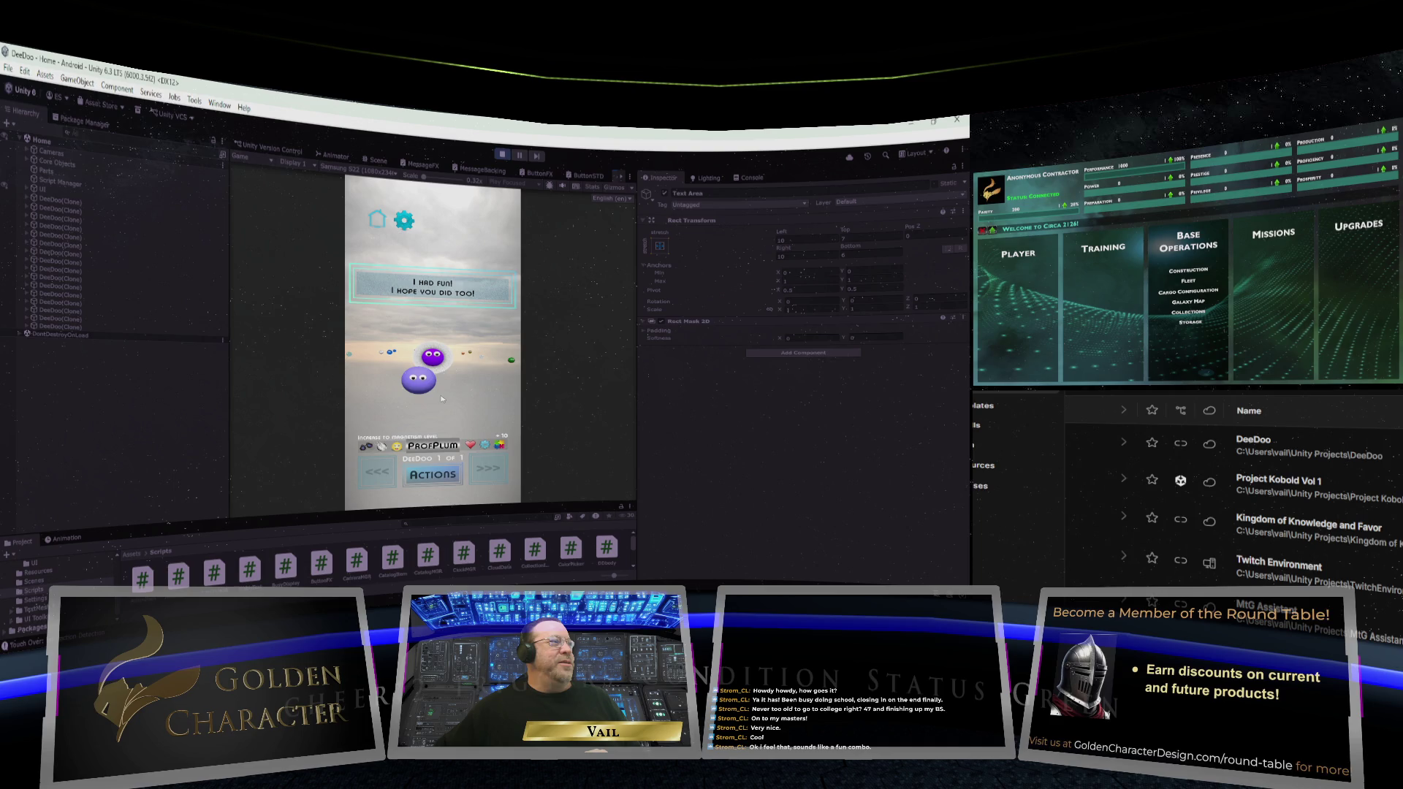
{"action": "left_click", "coordinate": [442, 398]}
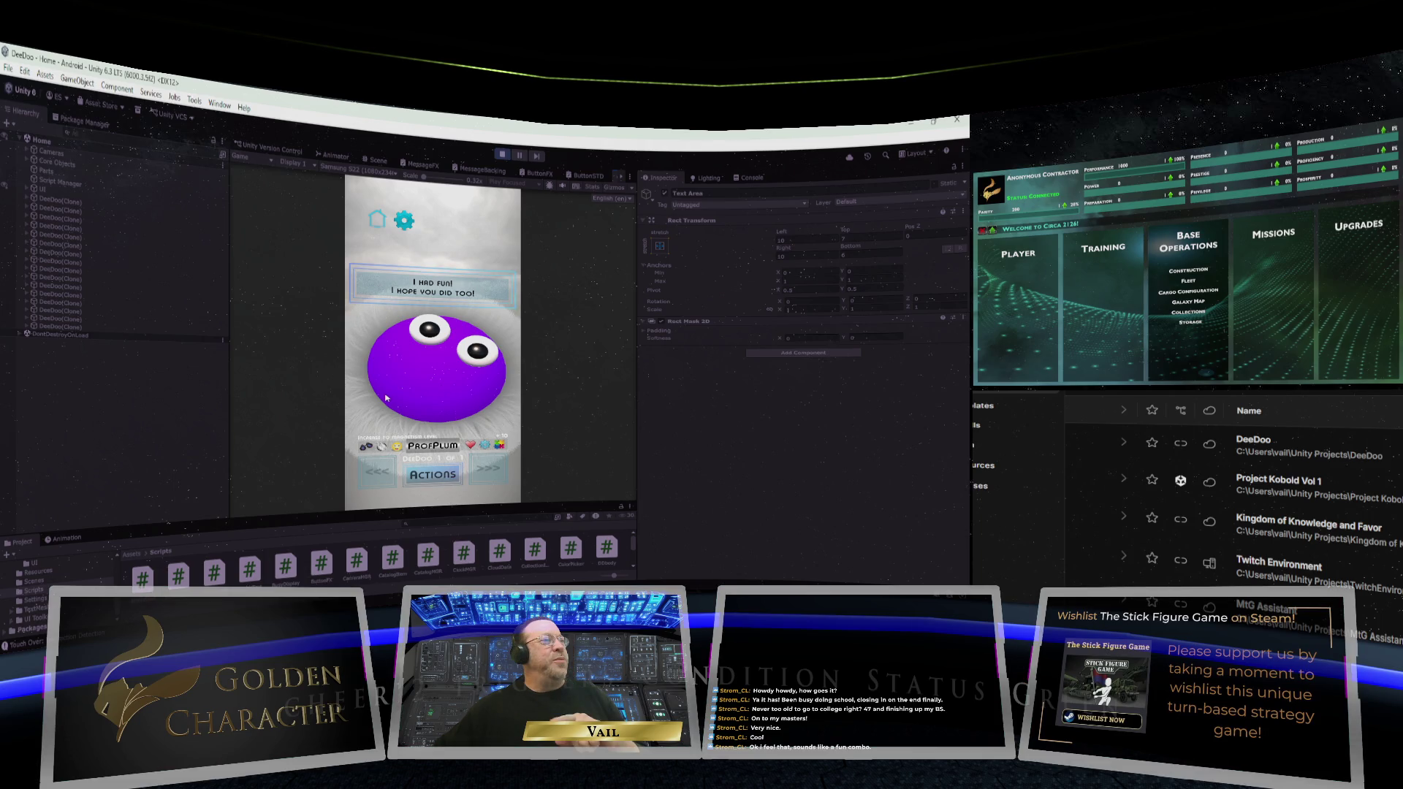
{"action": "left_click_drag", "start_coordinate": [386, 398], "coordinate": [623, 385]}
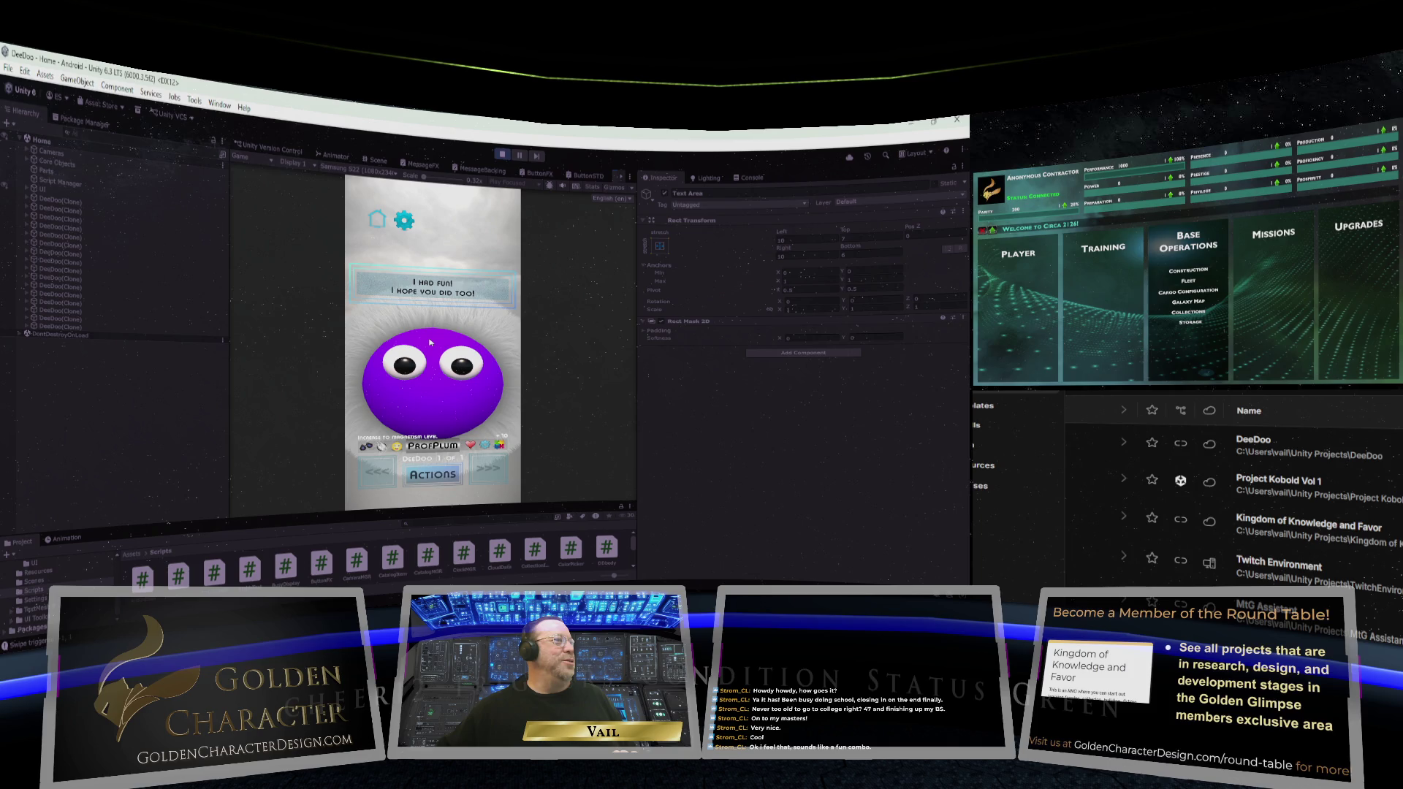
{"action": "left_click", "coordinate": [431, 343]}
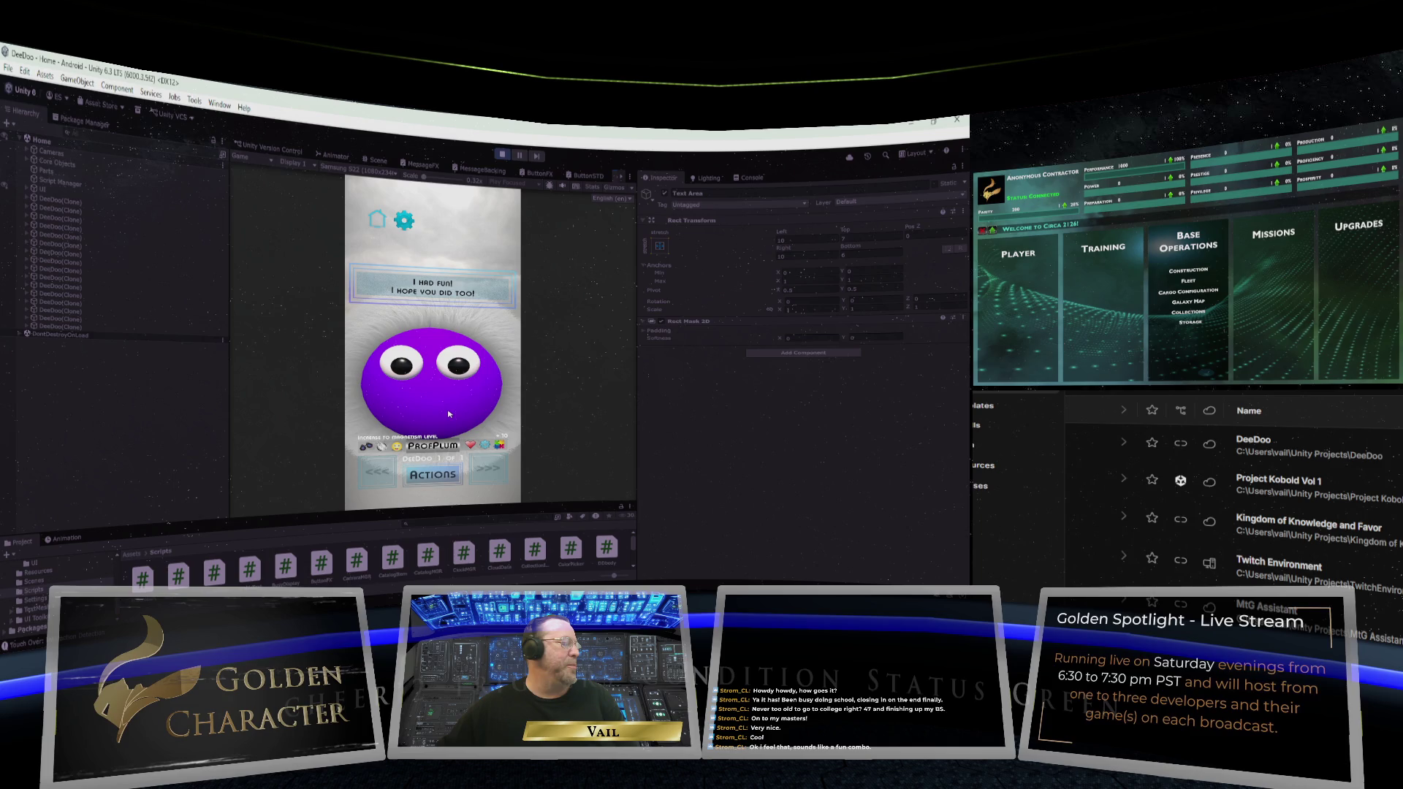
{"action": "left_click", "coordinate": [448, 413]}
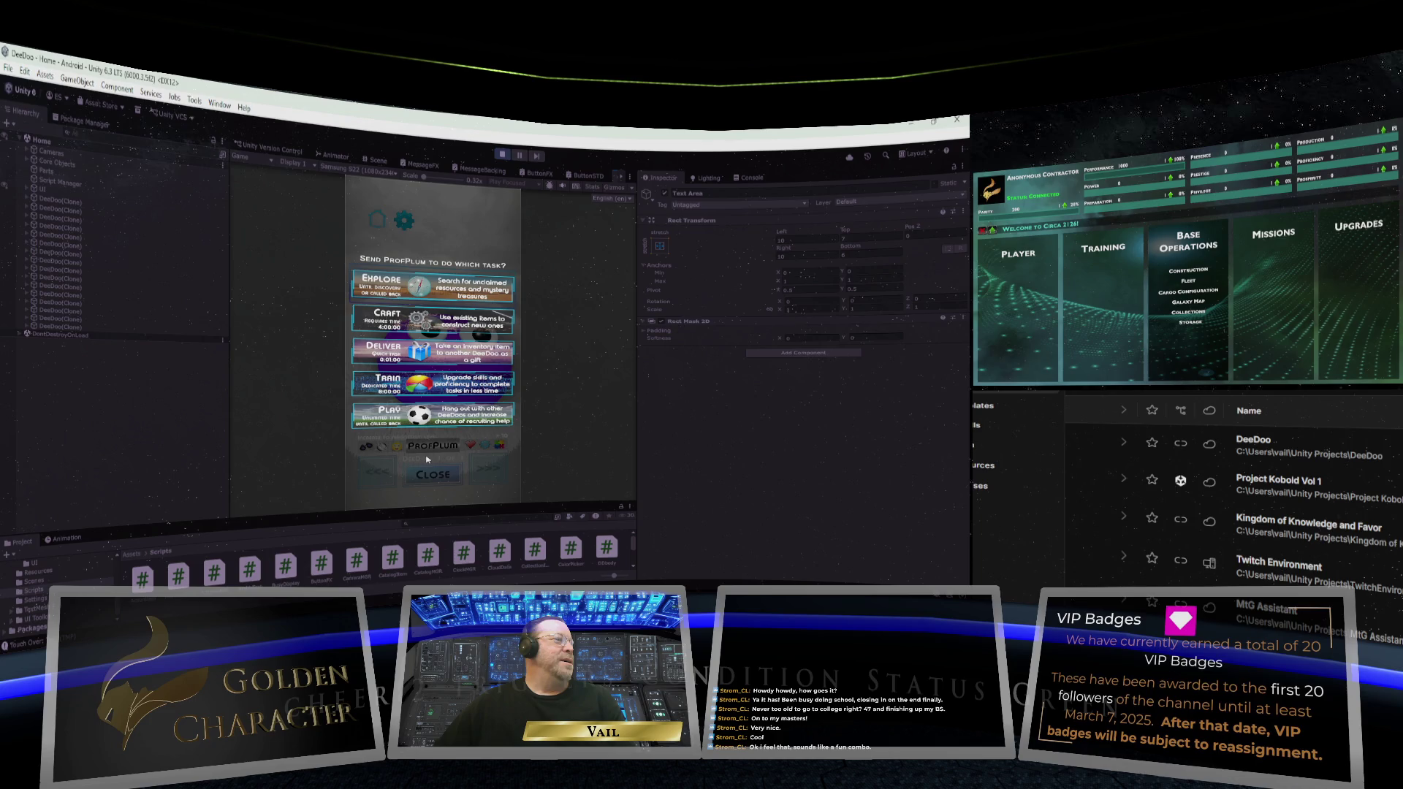
Step: Choose Play in the task menu to send ProfPlum off playing
{"action": "left_click", "coordinate": [427, 459]}
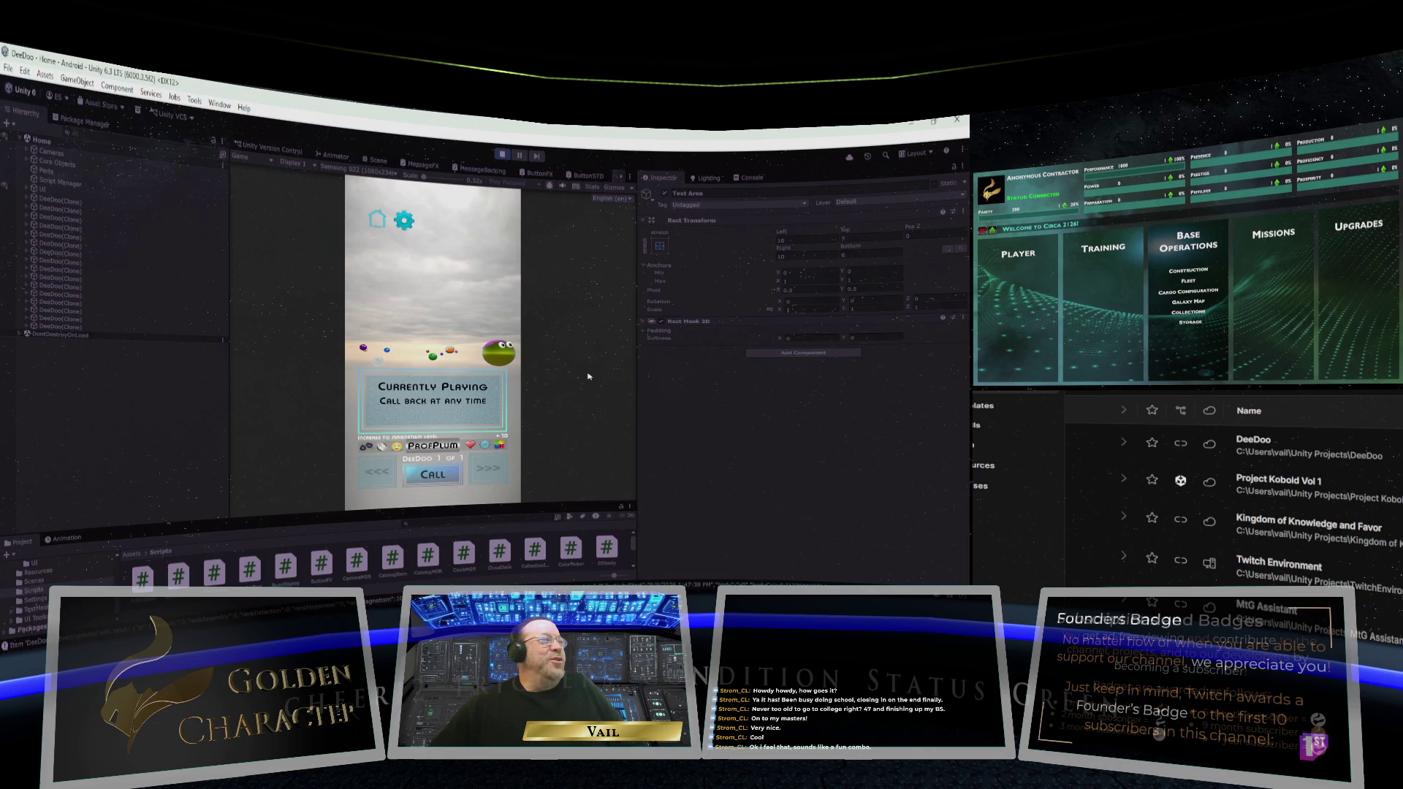
Step: Swipe up in the Game view to reveal the DeeDoo Body colour list
{"action": "left_click_drag", "start_coordinate": [417, 483], "coordinate": [414, 433]}
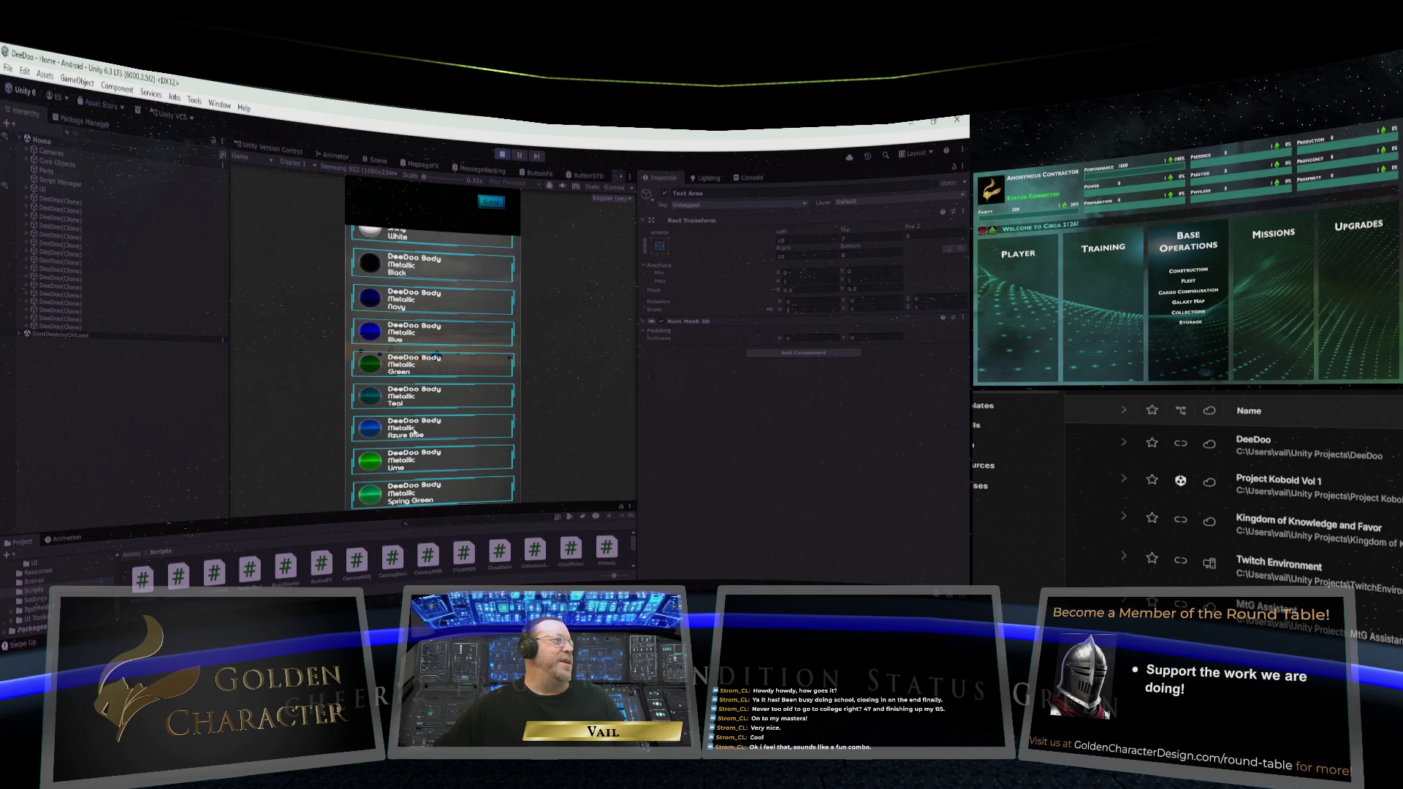
Step: Scroll through the DeeDoo Body colour list, then close it to return to the call screen
{"action": "left_click_drag", "start_coordinate": [414, 432], "coordinate": [425, 370]}
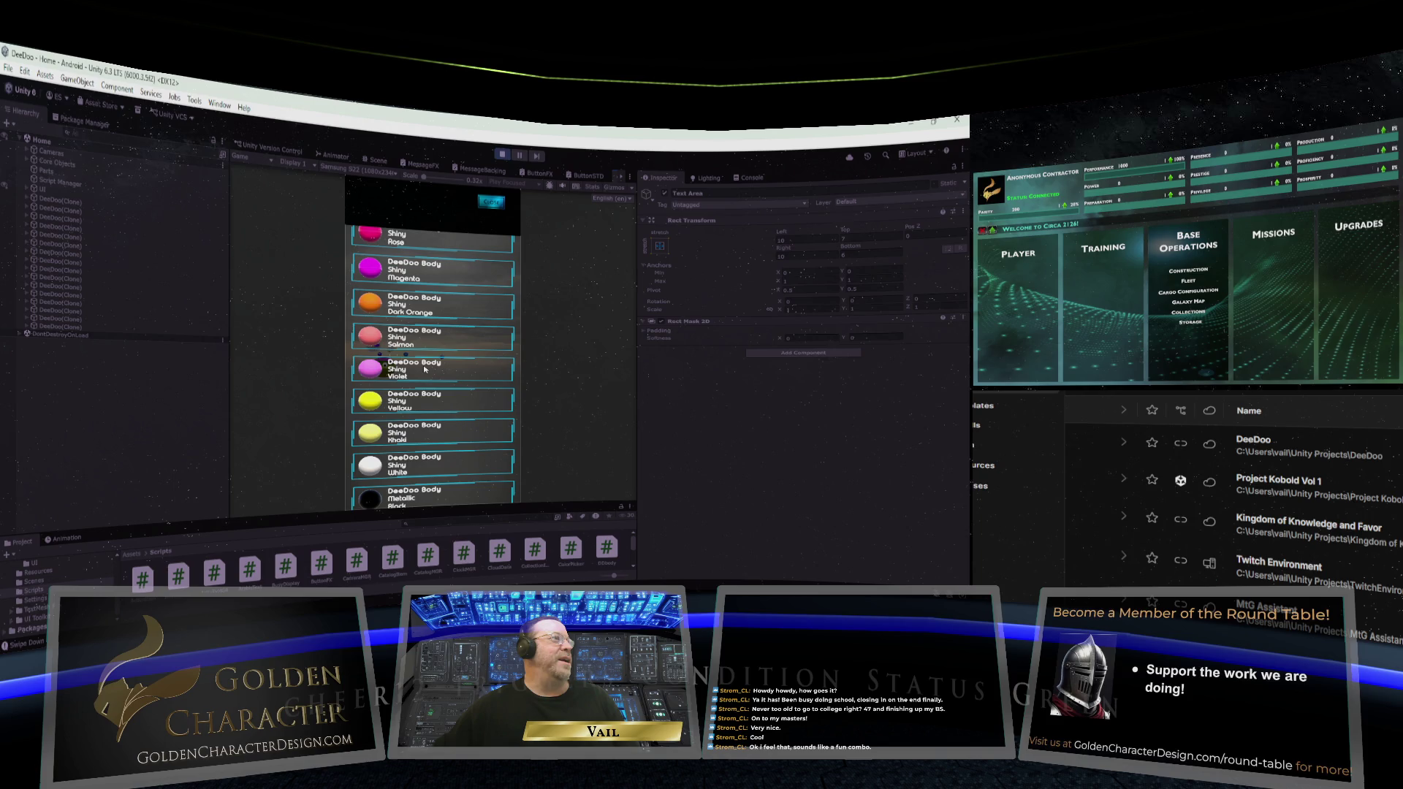
{"action": "scroll", "coordinate": [431, 376], "scroll_direction": "up", "scroll_amount": 3}
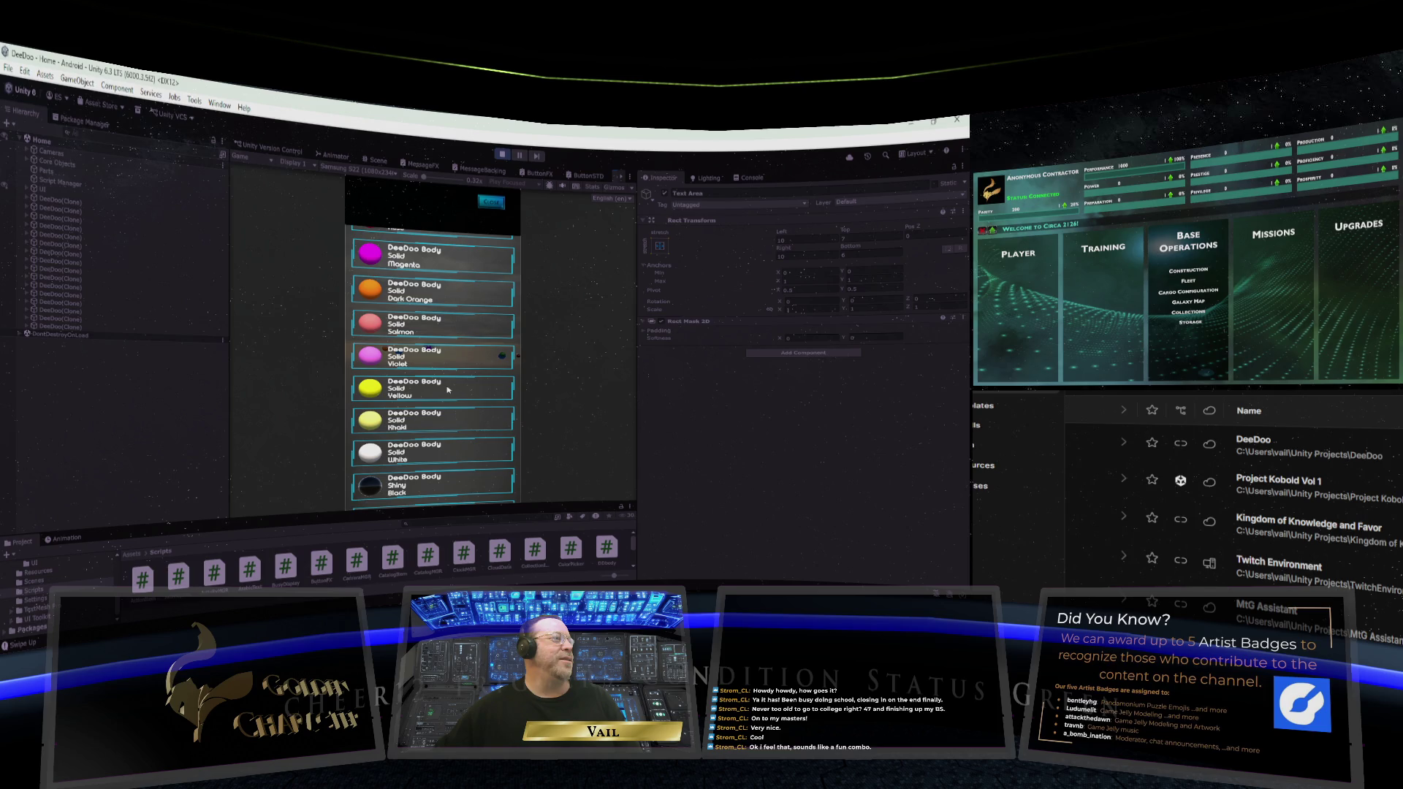
{"action": "scroll", "coordinate": [455, 317], "scroll_direction": "down", "scroll_amount": 4}
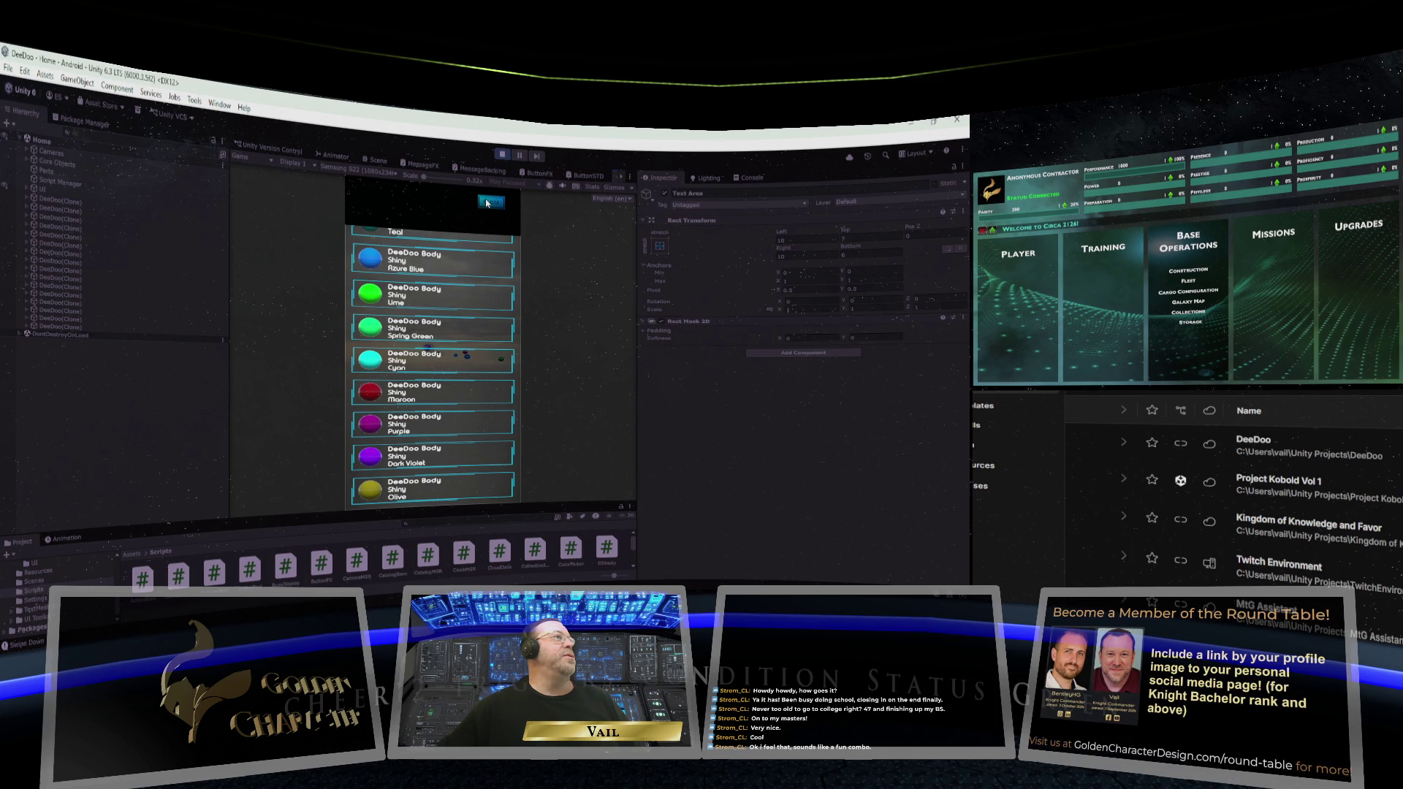
{"action": "left_click", "coordinate": [488, 204]}
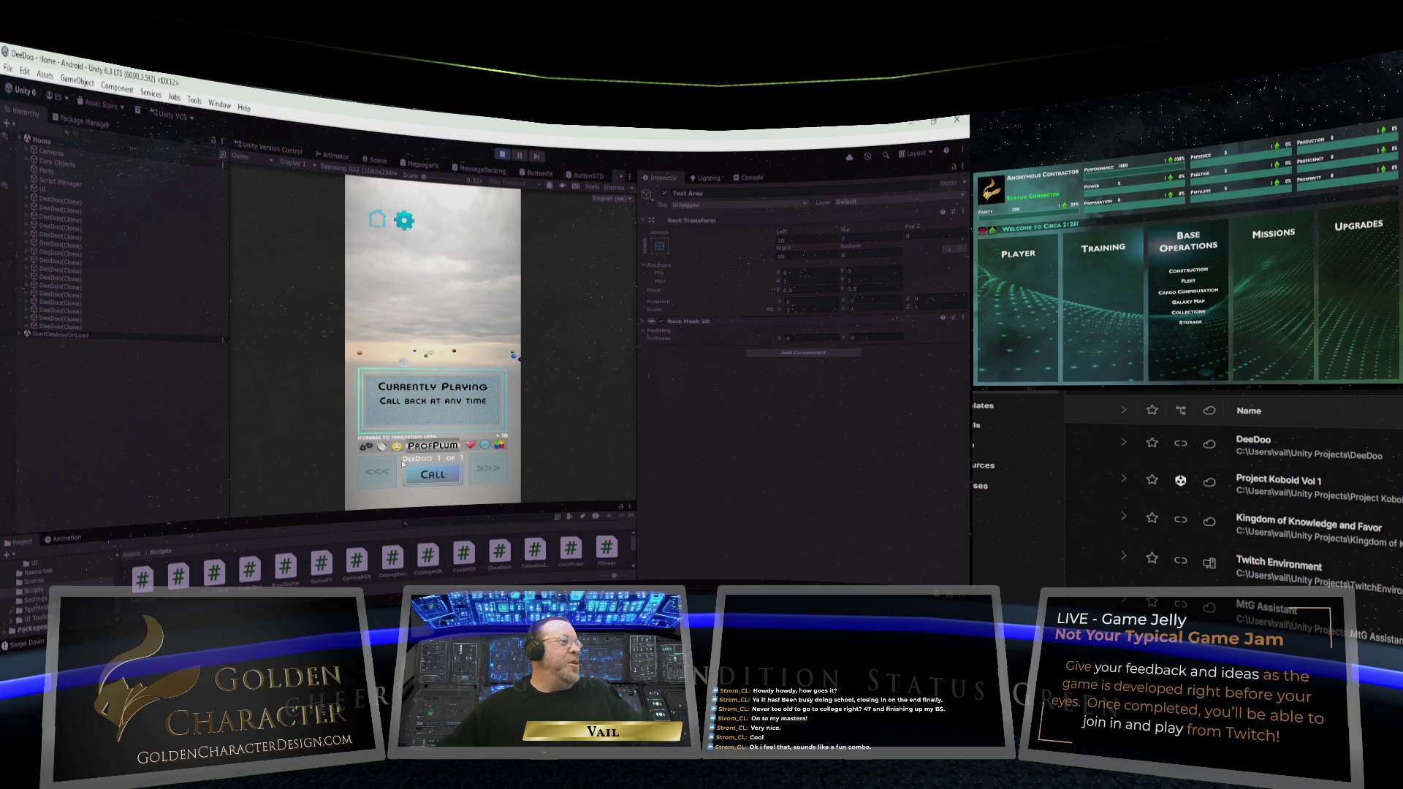
Step: Switch to the open Project Kobold Vol 1 editor window with Alt+Tab
{"action": "key", "text": "alt+Tab"}
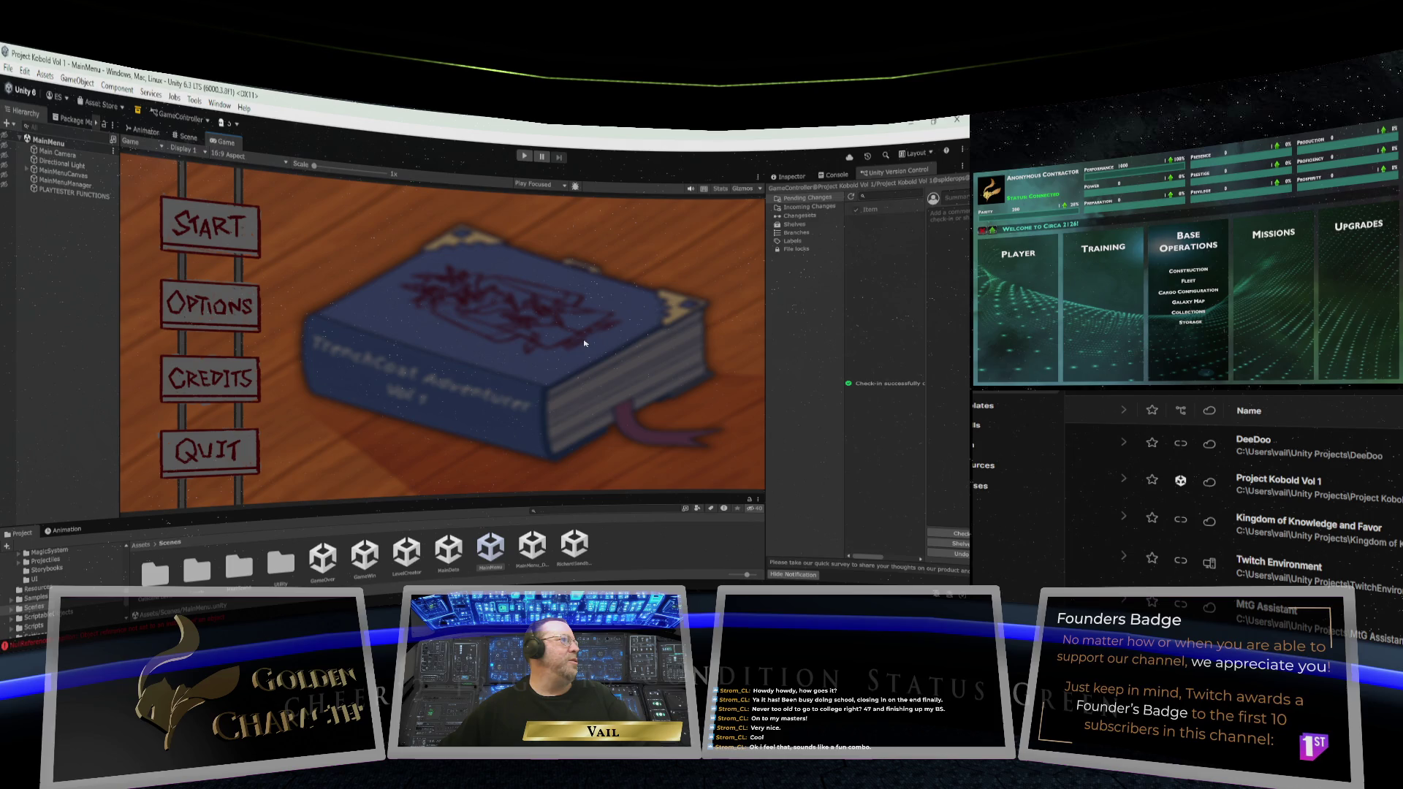
Step: Run the MainMenu scene and choose Start to load a save into the dungeon
{"action": "left_click", "coordinate": [525, 156]}
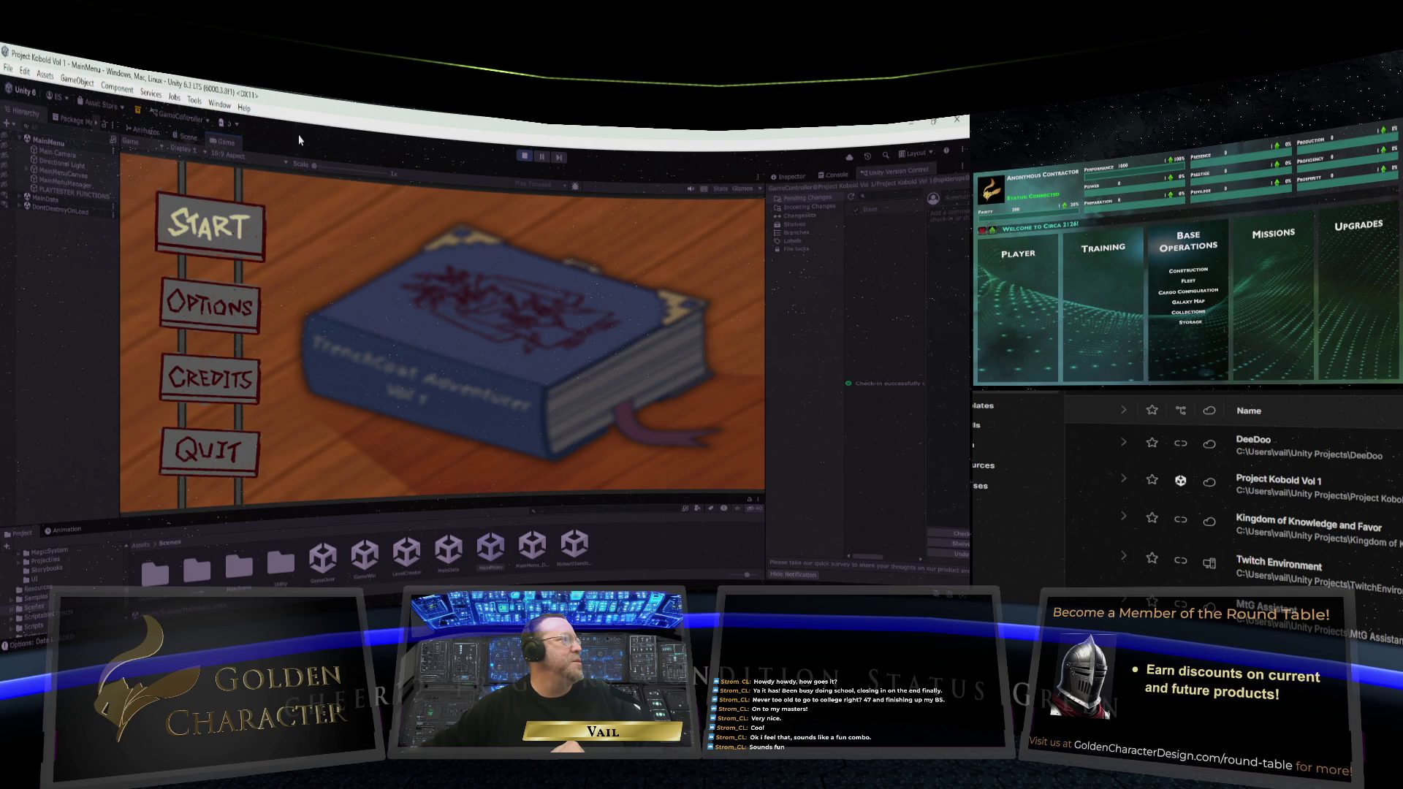
{"action": "key", "text": "Return"}
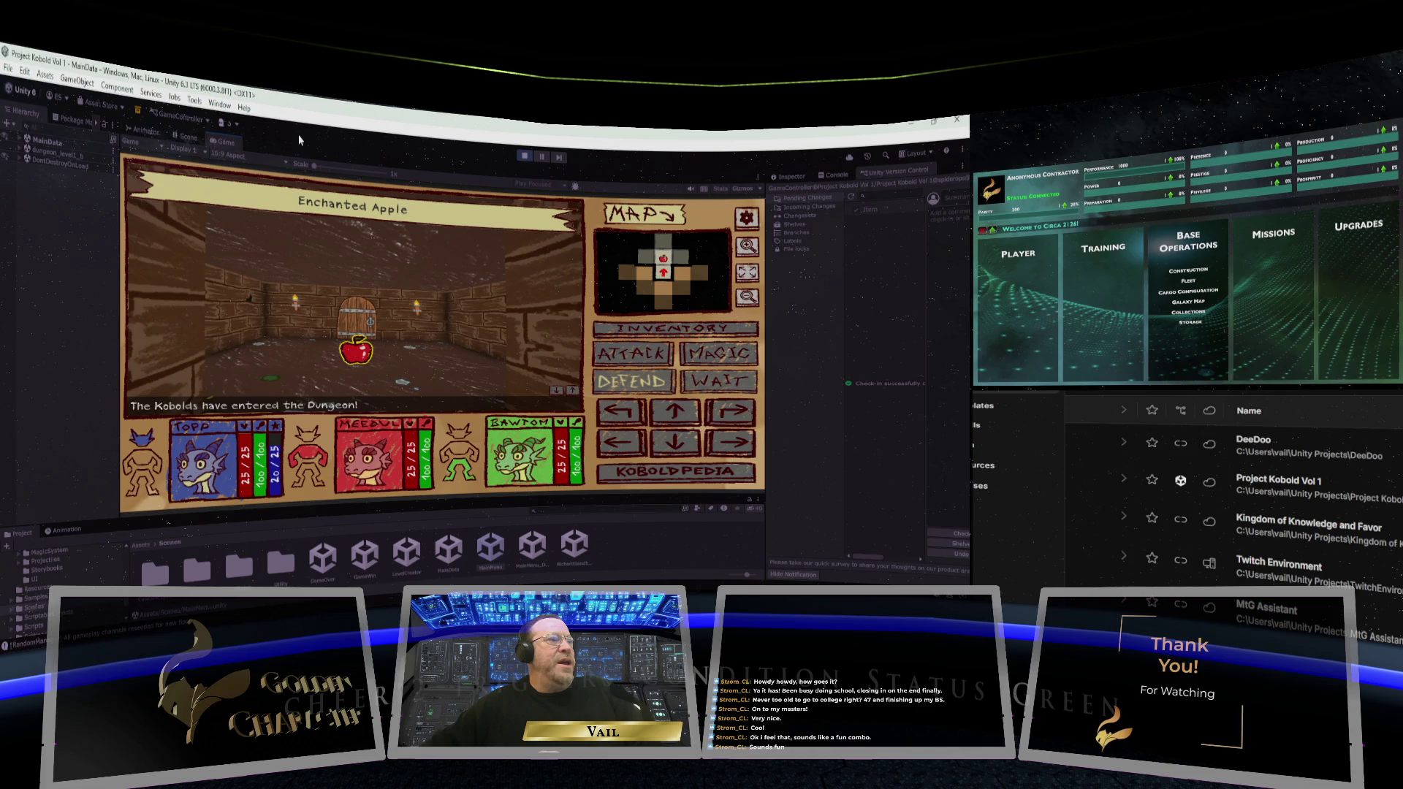
Step: Pick up the Apple of Eagle Eyes, move forward two squares, then strafe left into the chest room
{"action": "key", "text": "e"}
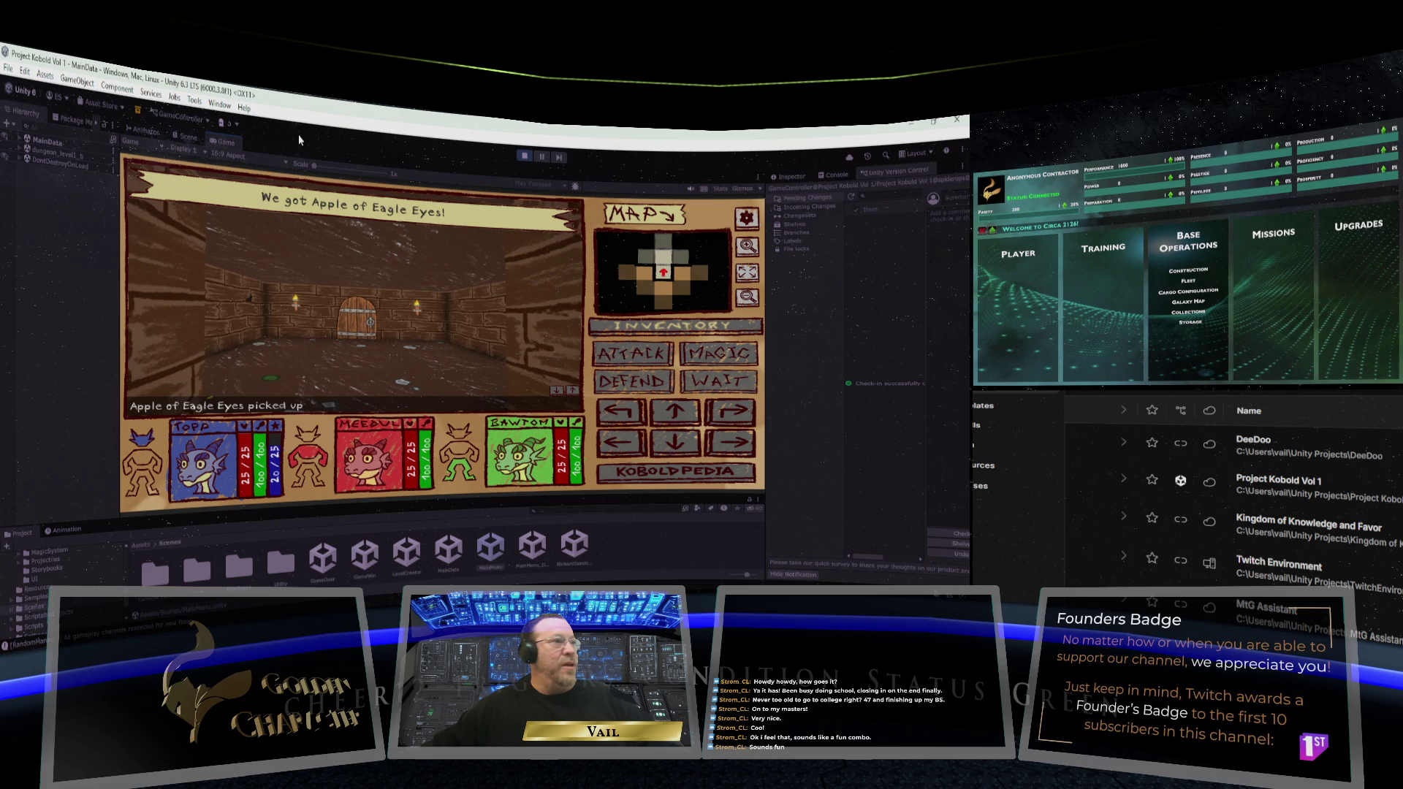
{"action": "key", "text": "w"}
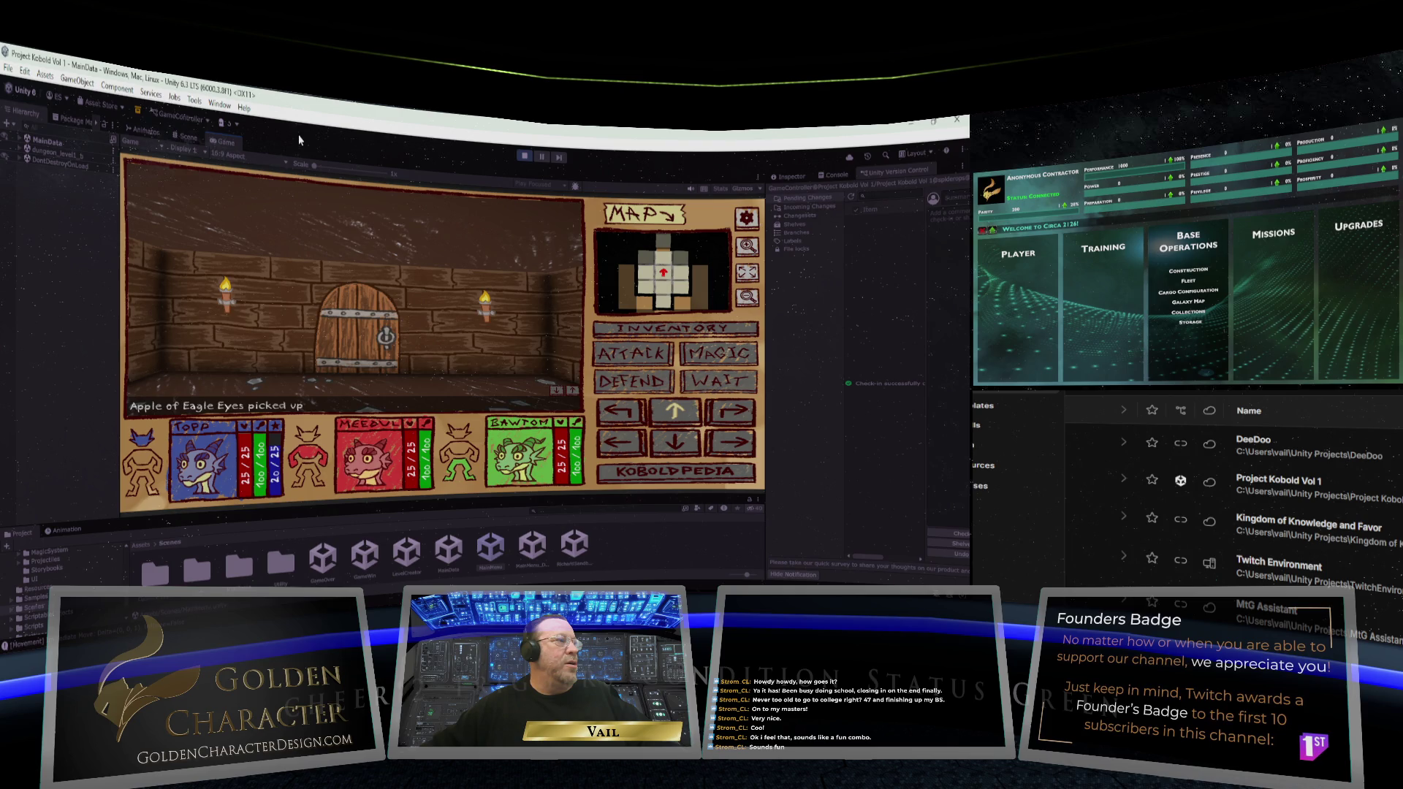
{"action": "key", "text": "w"}
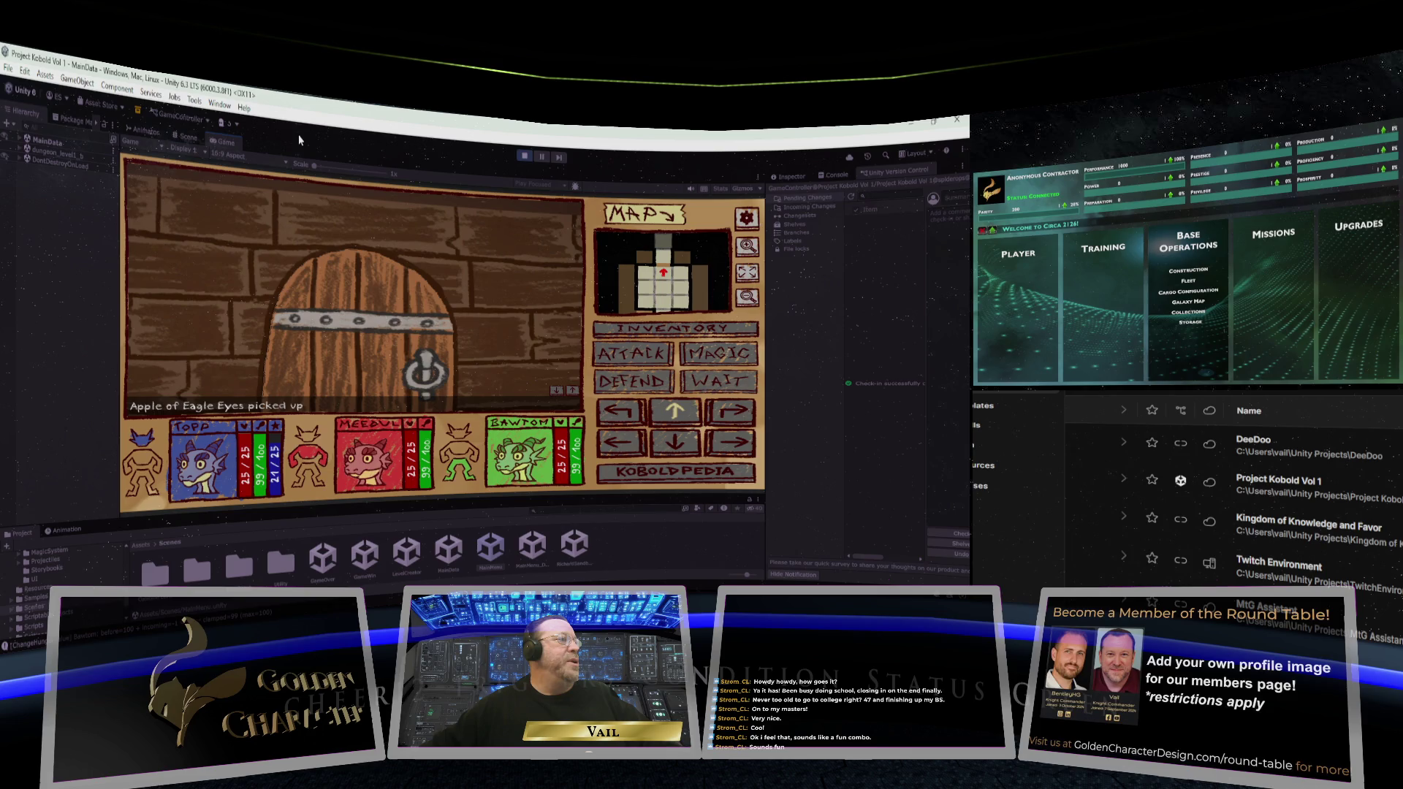
{"action": "key", "text": "a"}
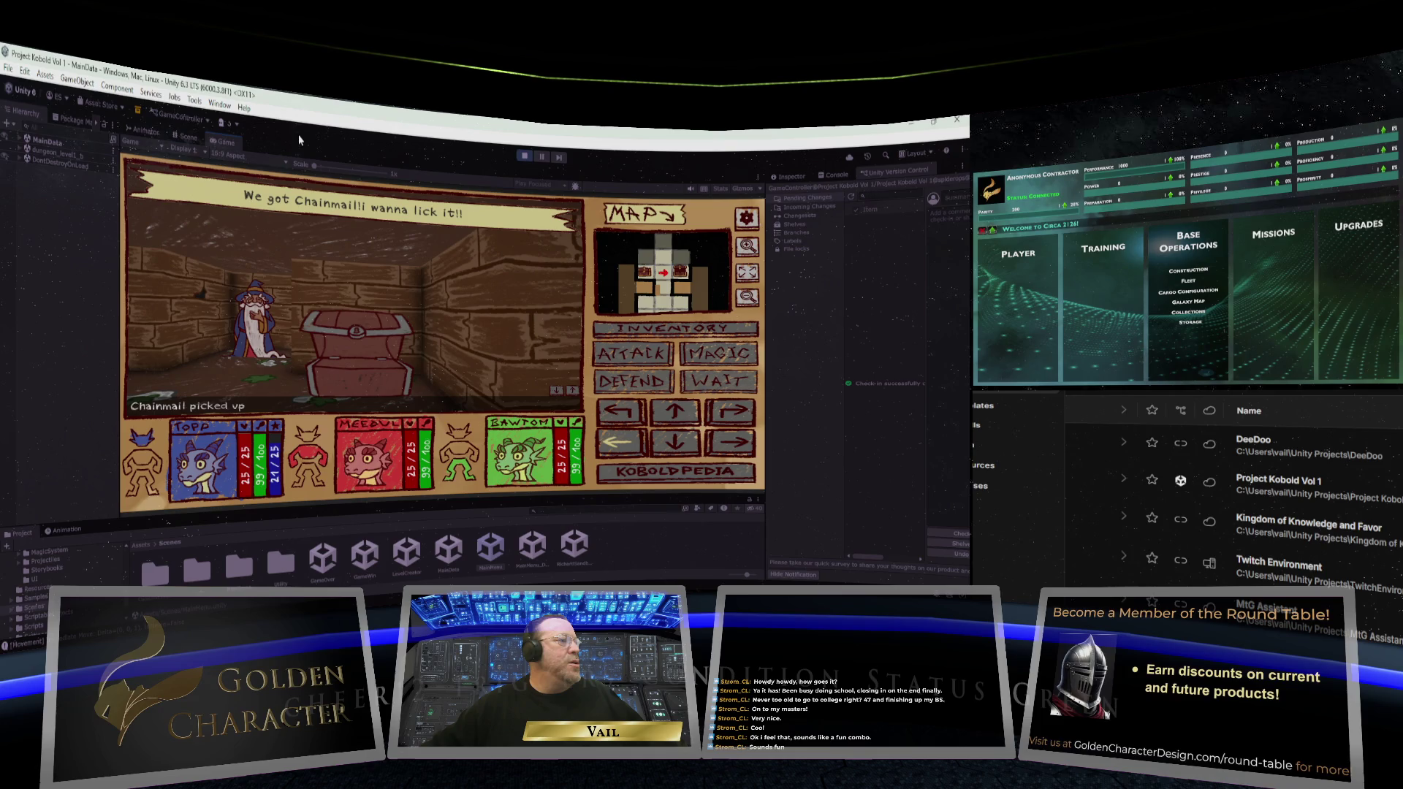
Step: Bring up the inventory and Adventurer Stats screen showing the three collected items
{"action": "key", "text": "i"}
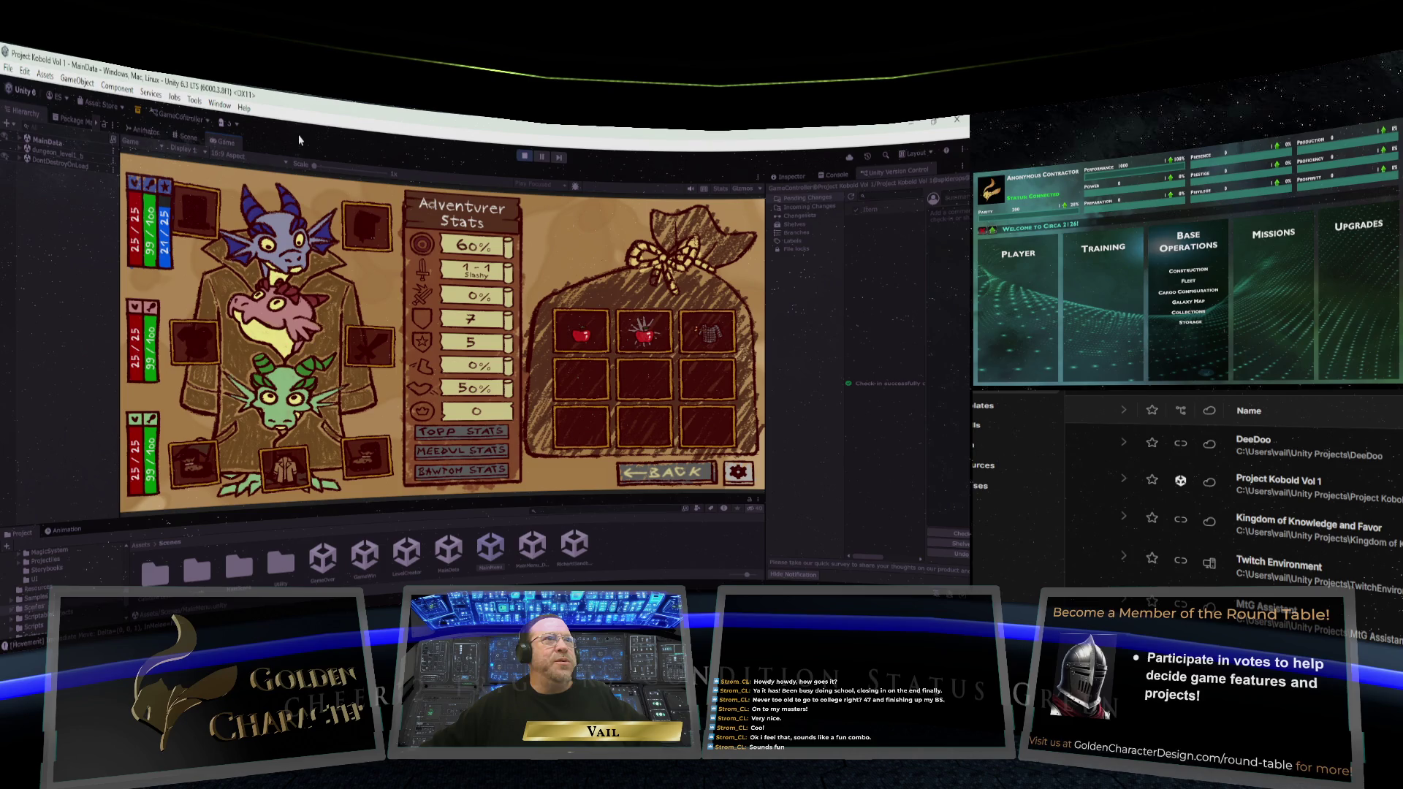
Step: Move the cloak to a middle-row slot, equip the boot, then close the stats screen
{"action": "left_click", "coordinate": [668, 272]}
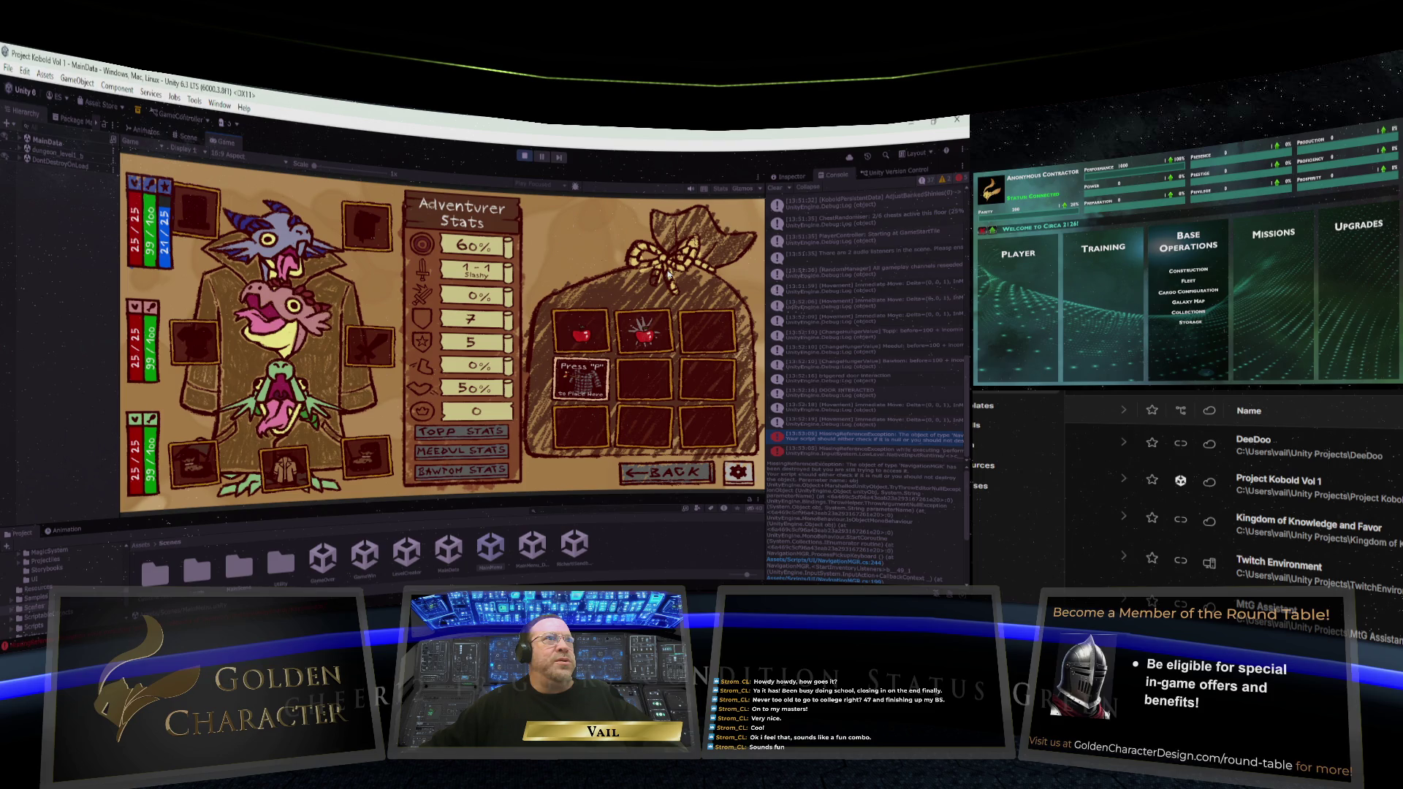
{"action": "key", "text": "p"}
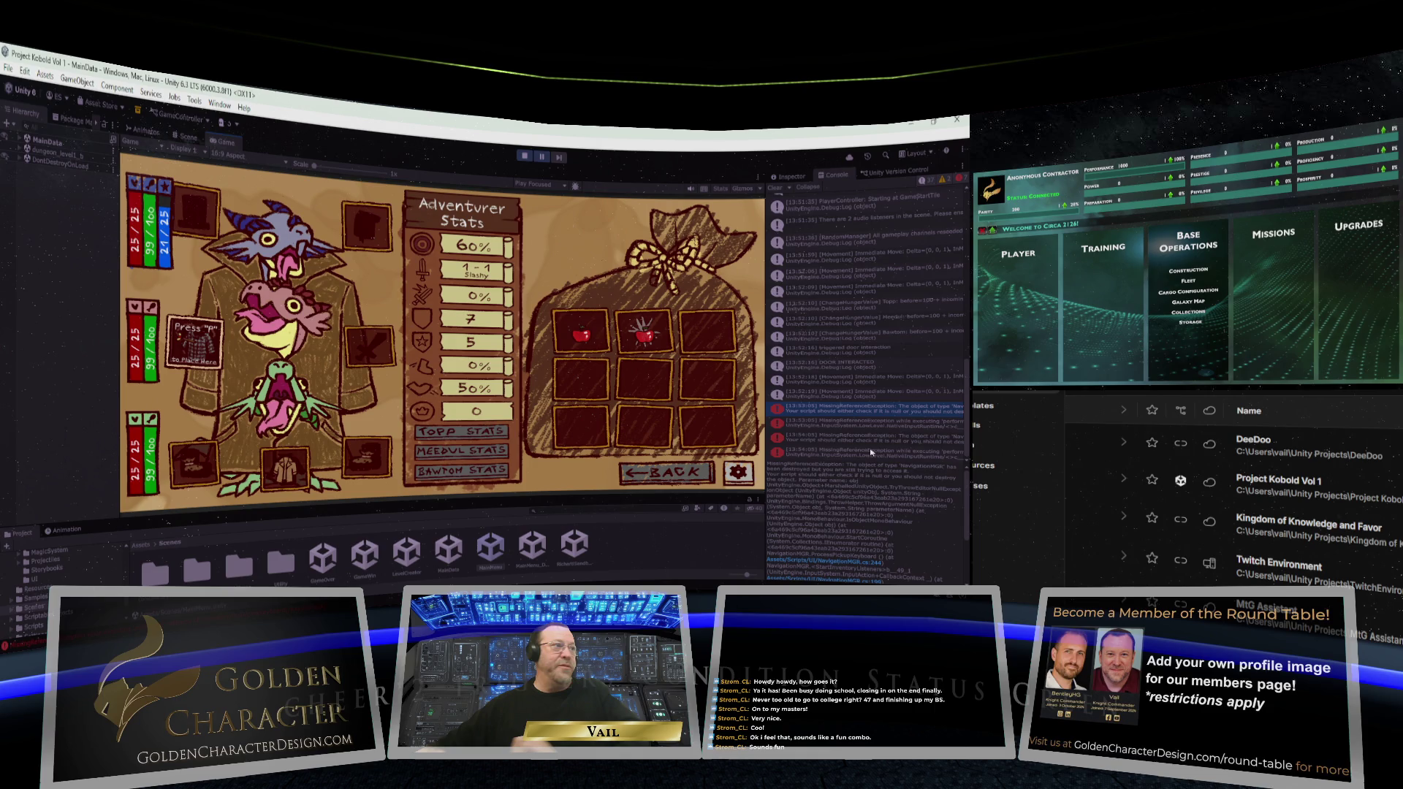
{"action": "key", "text": "Escape"}
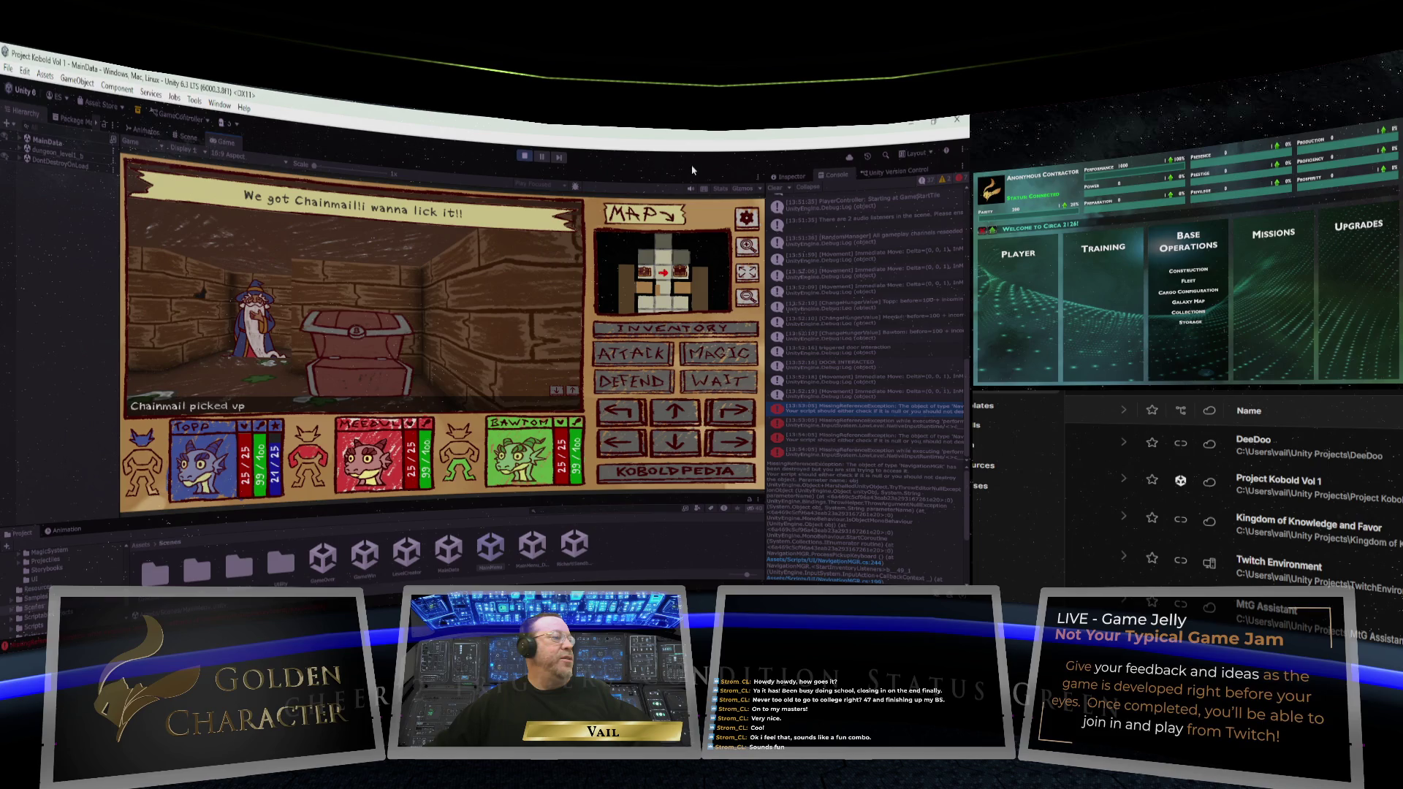
Step: Reopen Meedul's Adventurer Stats and inventory screen with the 2 hotkey
{"action": "key", "text": "2"}
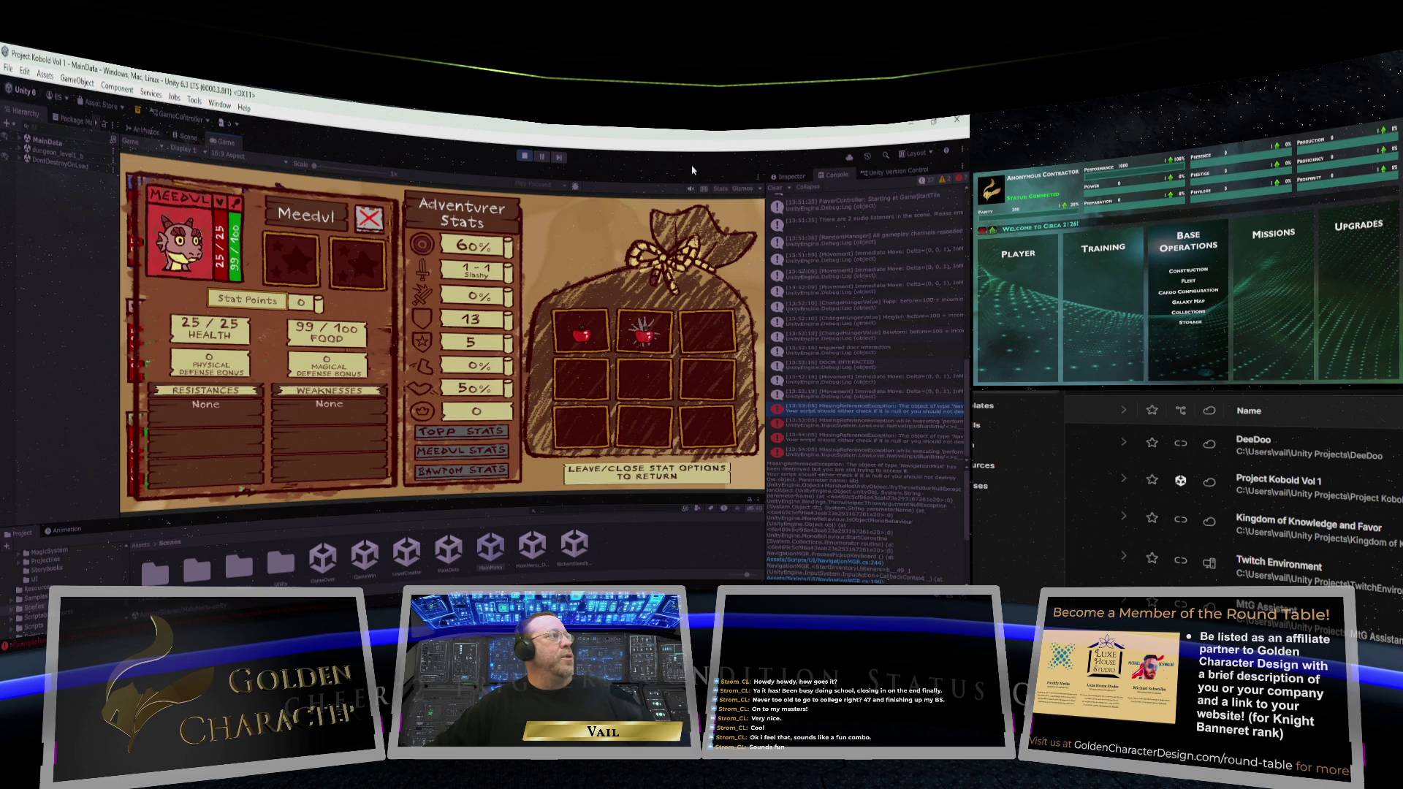
Step: Stop the running game and exit Play mode with Ctrl+P
{"action": "key", "text": "ctrl+p"}
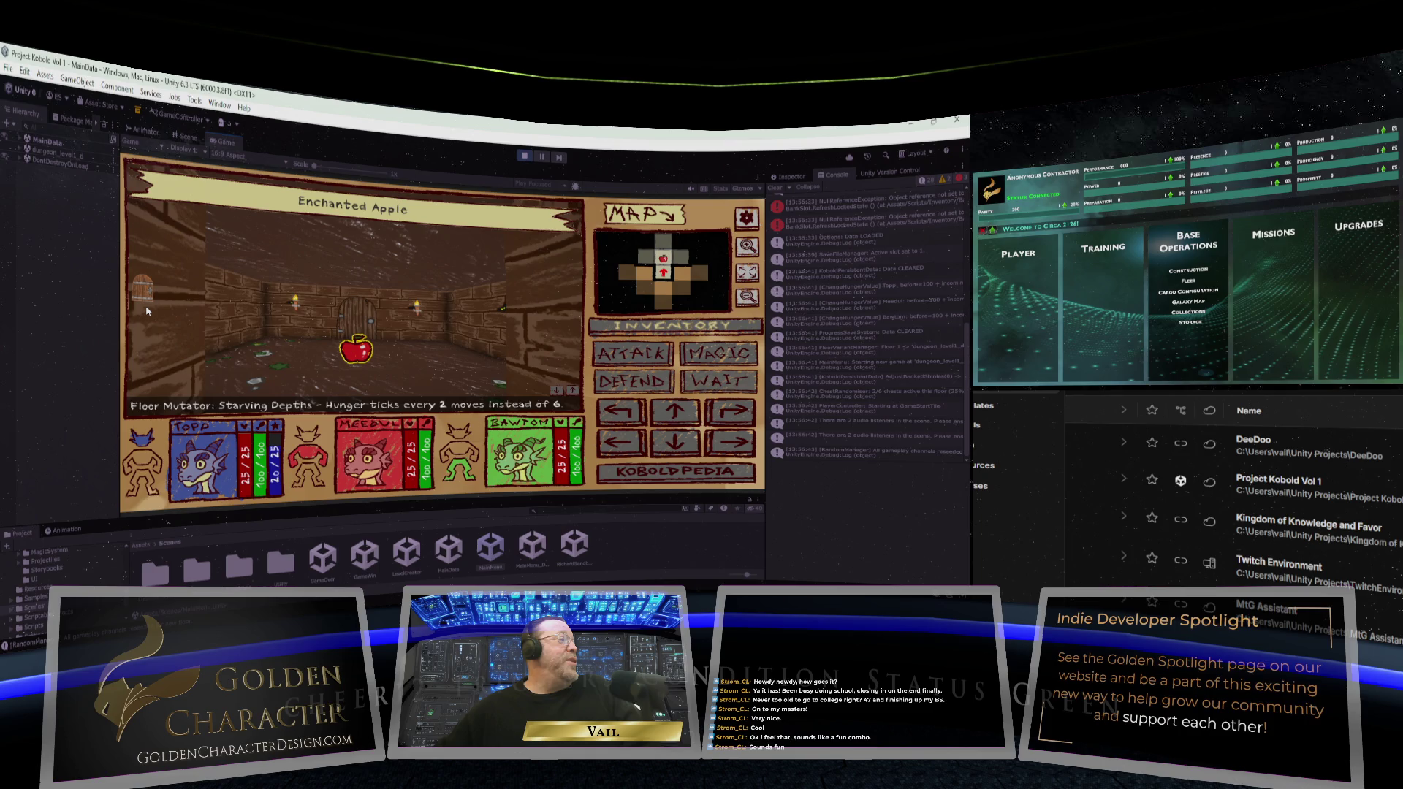
Step: Expand the game's message log to read the earlier messages
{"action": "left_click", "coordinate": [571, 392]}
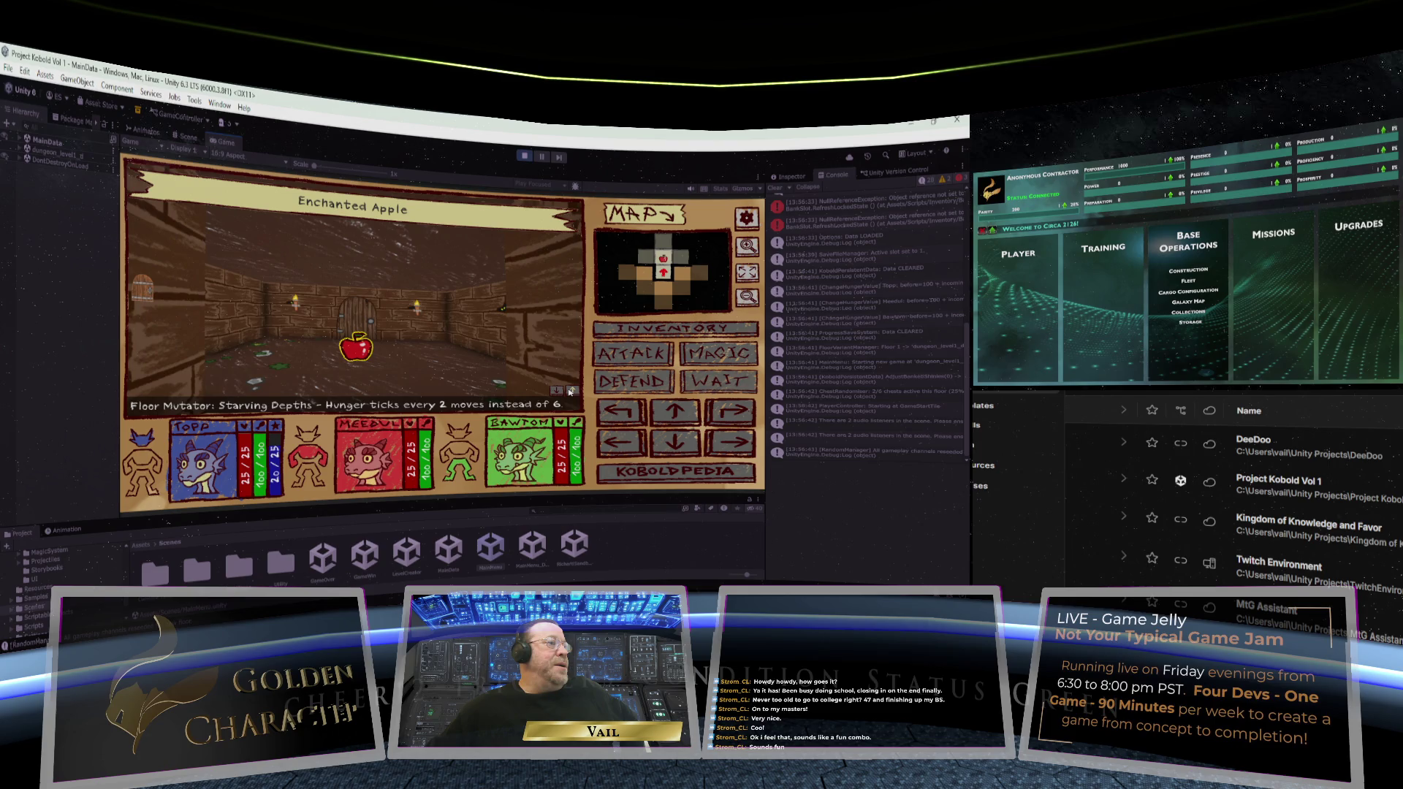
Step: End the play-test and return to Edit mode
{"action": "key", "text": "ctrl+p"}
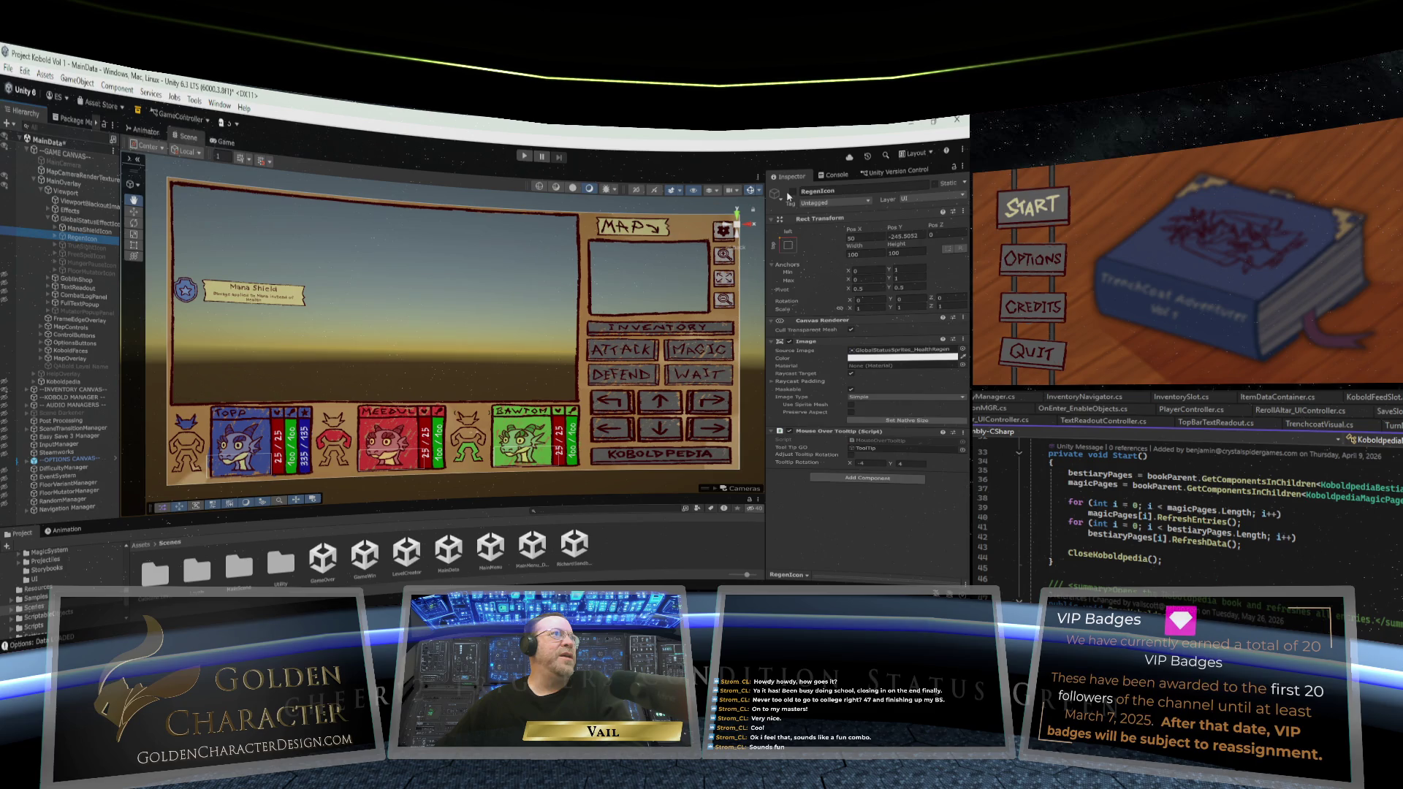
Step: Reveal the status icon's tooltip object in the scene
{"action": "left_click", "coordinate": [82, 239]}
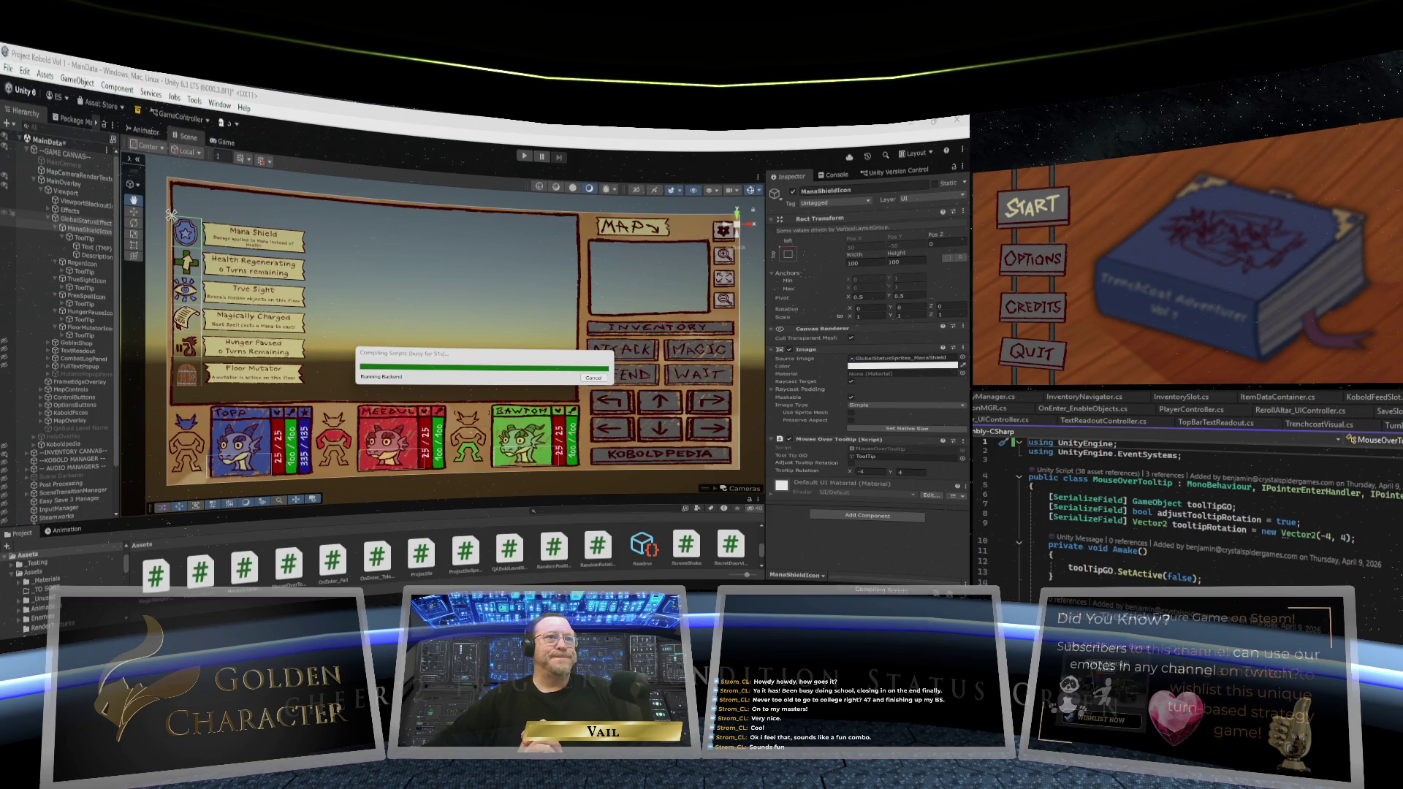
Step: Select the GlobalStatusEffectIcons container that holds all the status-effect icons
{"action": "left_click", "coordinate": [396, 243]}
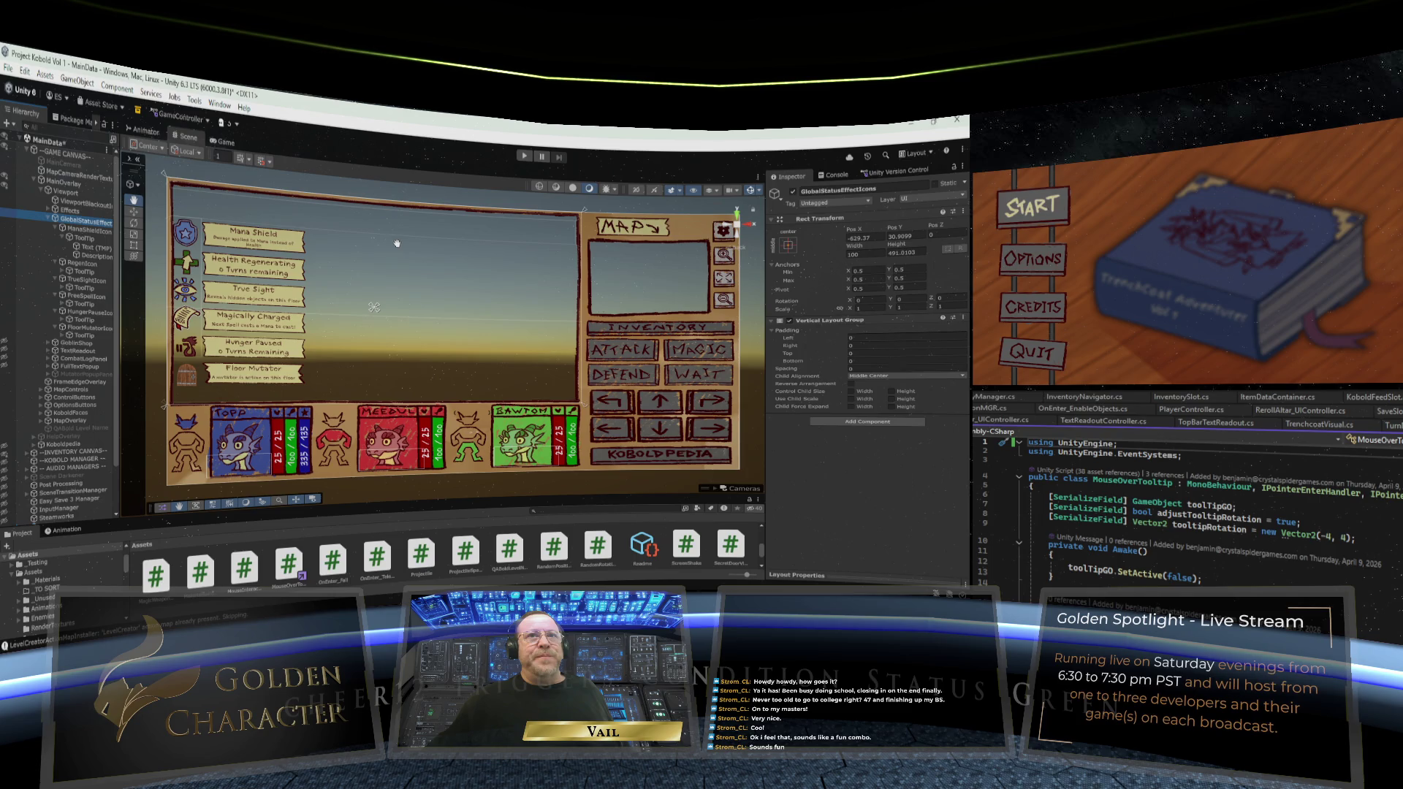